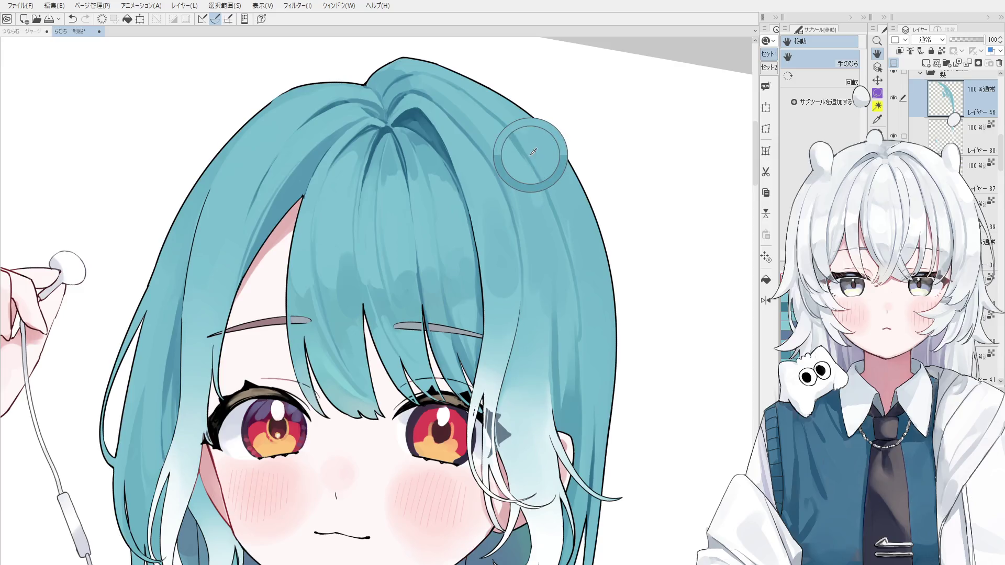
Step: Switch to the 混色円ブラシ blending brush, compare the last hair stroke with undo/redo, and rotate the canvas
key("b")
key("ctrl+z")
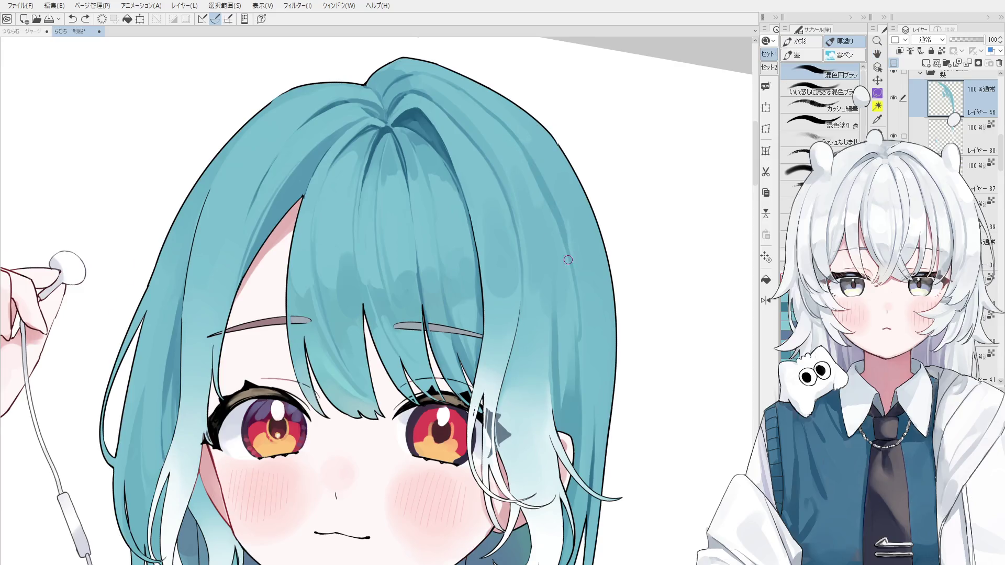
scroll(555, 225, "down", 1)
key("ctrl+y")
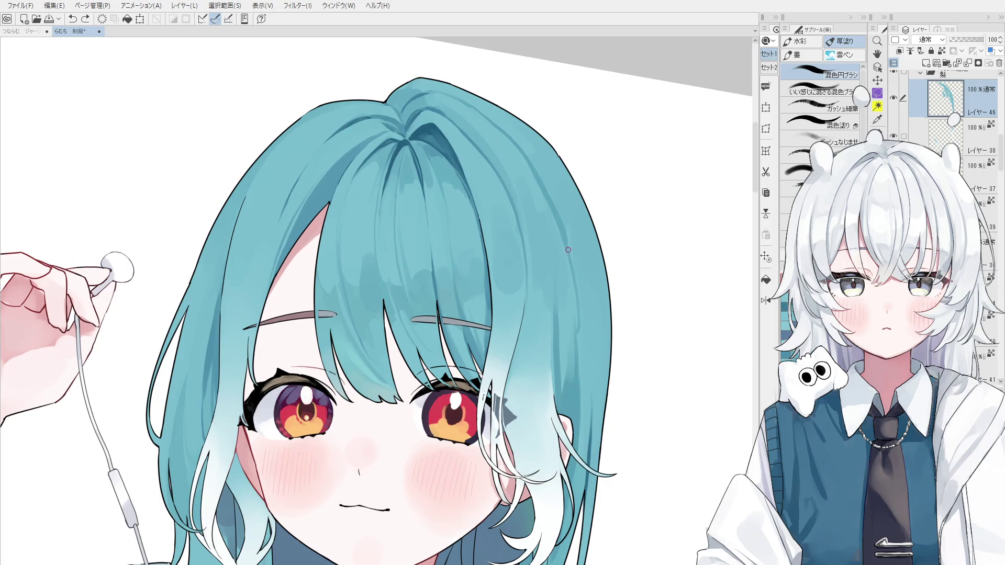
key("minus")
key("minus")
key("asciicircum")
key("asciicircum")
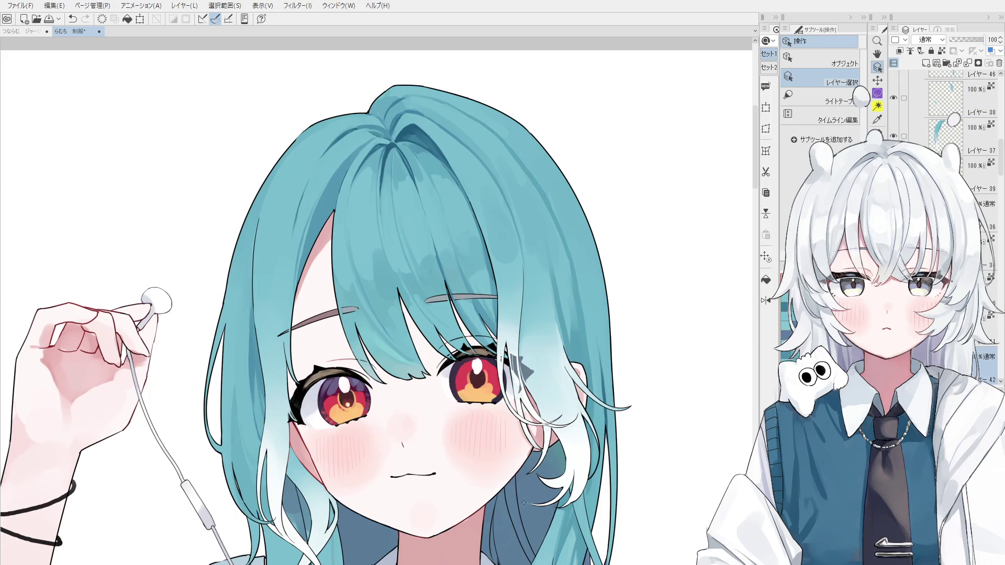
Step: Paint and blend thin dark shading strokes down the right-side hair, undoing stray ones
mouse_move(570, 257)
left_mouse_down()
mouse_move(578, 349)
mouse_move(571, 241)
left_mouse_up()
key("ctrl+z")
key("ctrl+z")
key("ctrl+z")
key("ctrl+z")
key("ctrl+z")
mouse_move(581, 361)
left_mouse_down()
mouse_move(577, 291)
mouse_move(583, 361)
left_mouse_up()
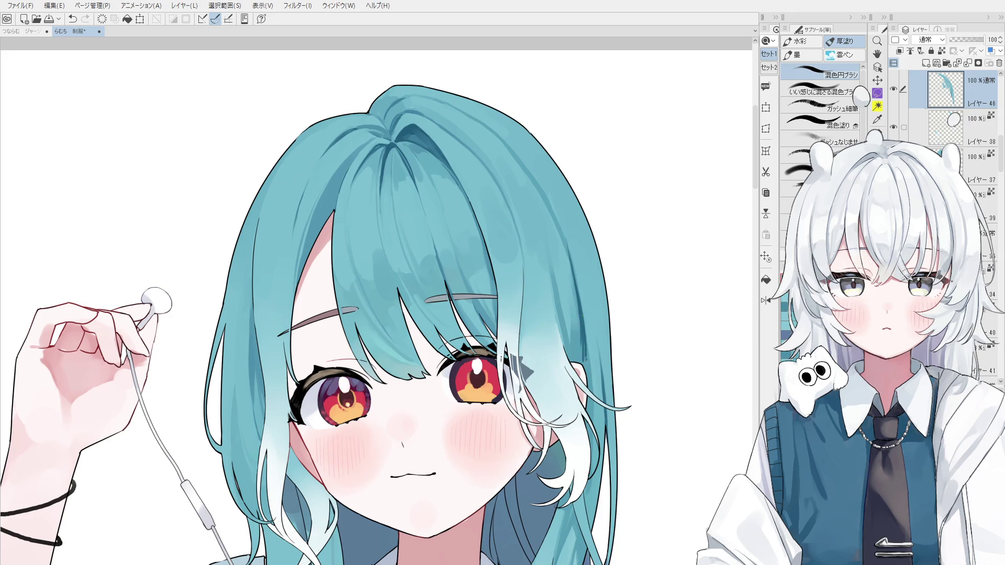
left_click_drag(579, 298, 580, 366)
key("ctrl+z")
Step: Zoom out and pan to the neck and collar, switching between Eraser and blending brush
scroll(581, 345, "down", 1)
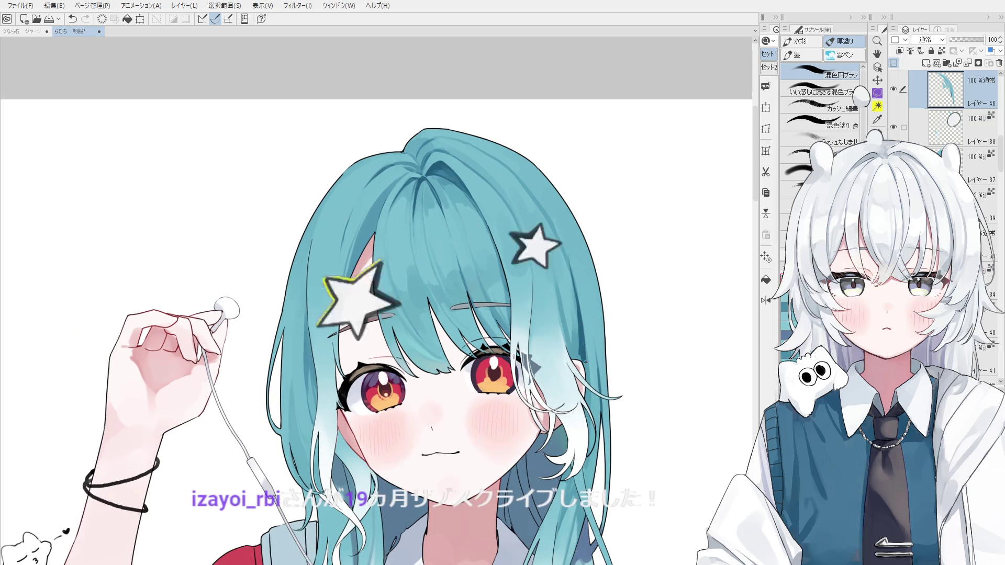
scroll(582, 347, "down", 1)
mouse_move(545, 349)
left_mouse_down()
mouse_move(548, 303)
mouse_move(578, 288)
mouse_move(576, 192)
left_mouse_up()
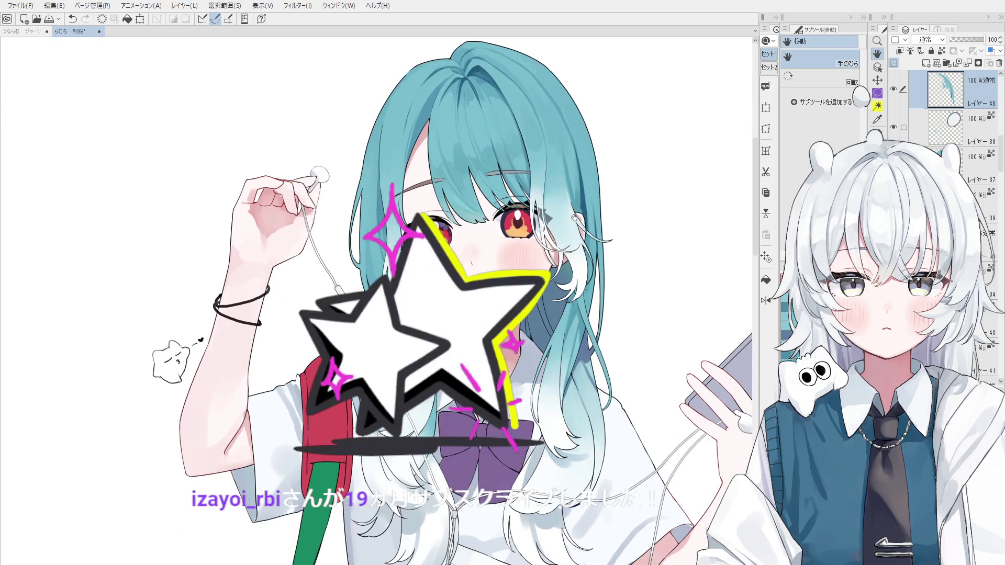
scroll(581, 215, "up", 1)
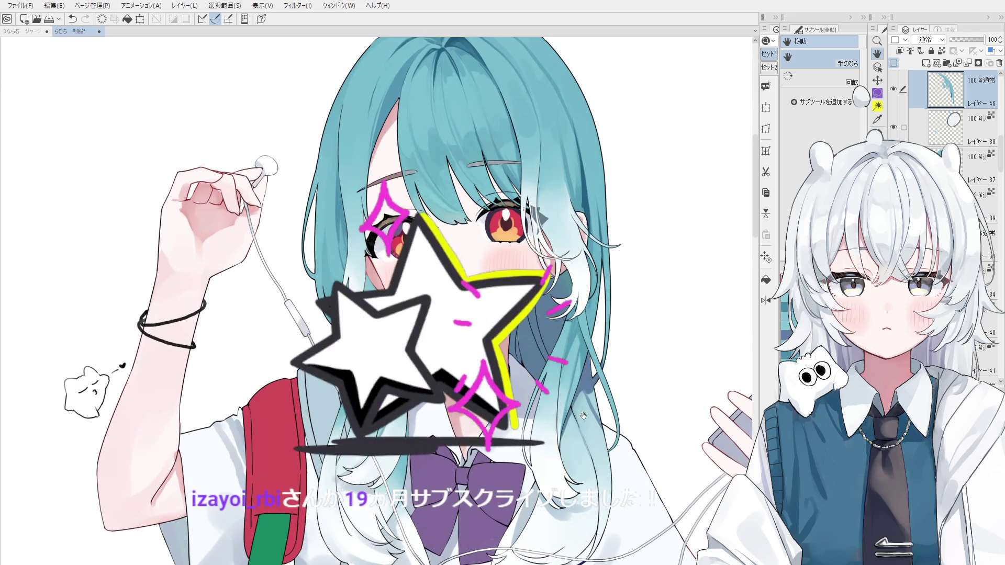
key("e")
scroll(586, 235, "up", 2)
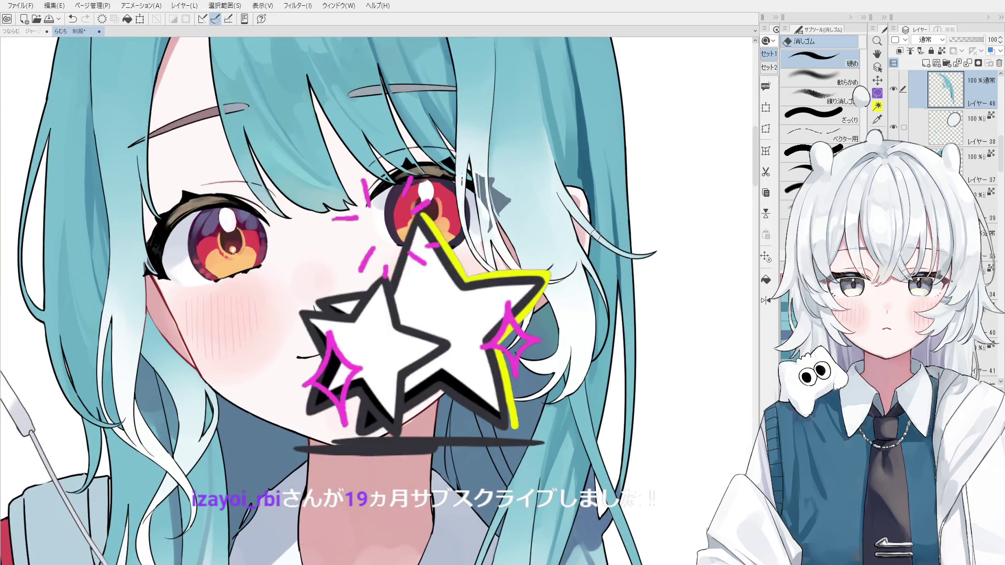
key("b")
scroll(574, 180, "down", 1)
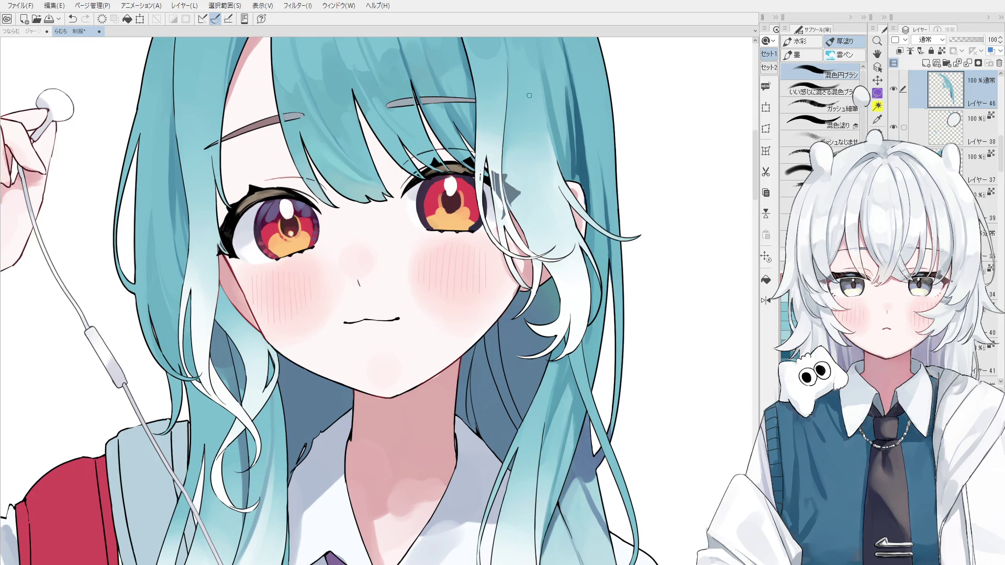
Step: Select the hair layer from the artwork and undo the last brush stroke
scroll(530, 95, "down", 5)
scroll(553, 141, "up", 5)
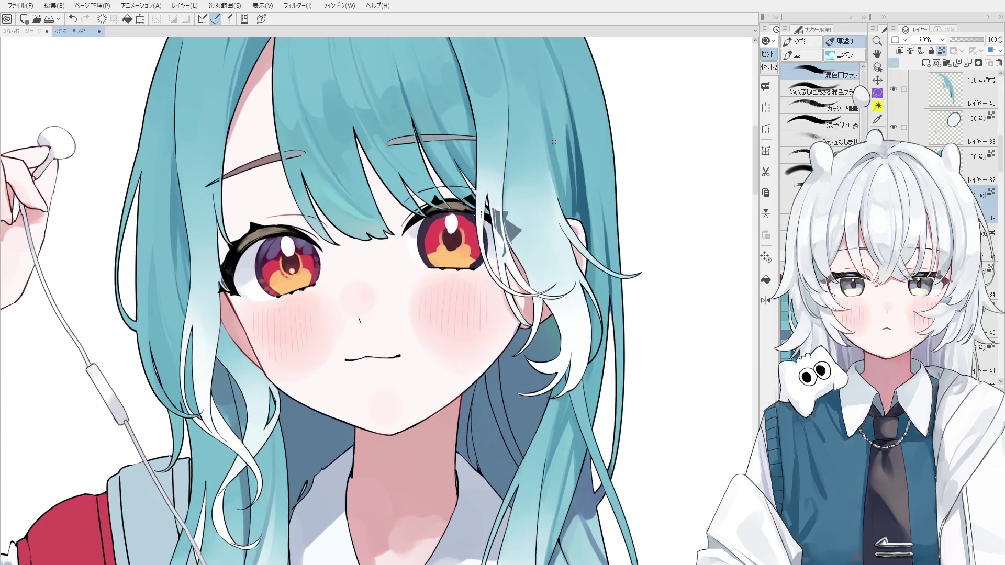
key("o")
left_click(551, 178)
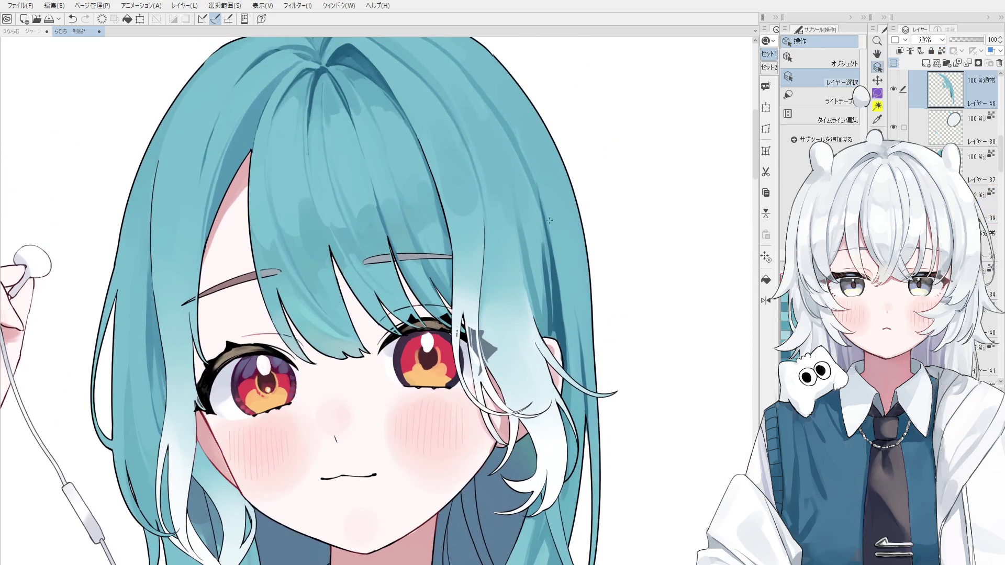
key("b")
key("ctrl+z")
scroll(519, 236, "down", 2)
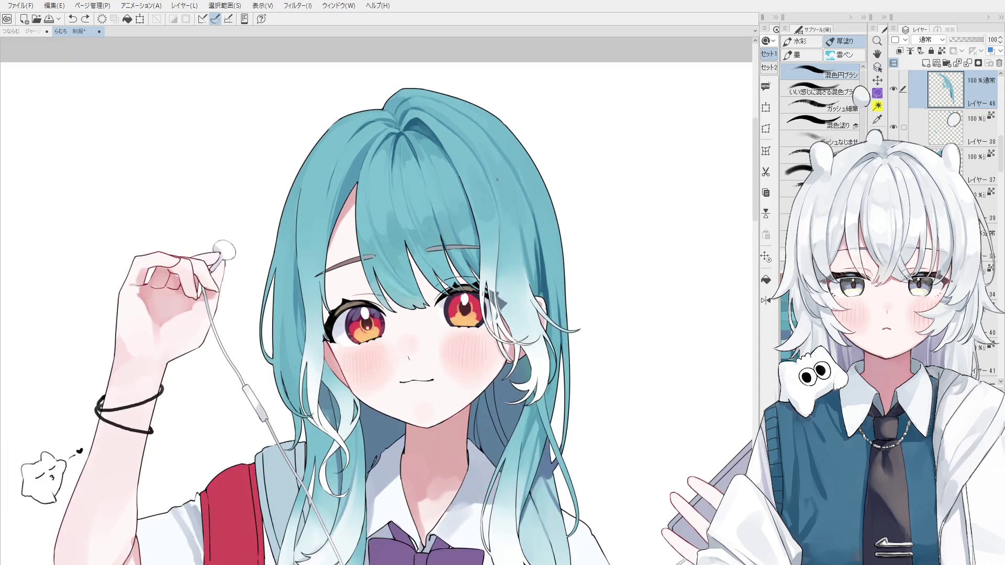
Step: Mirror the canvas horizontally, rotate it and pan toward the face
key("alt+h")
key("minus")
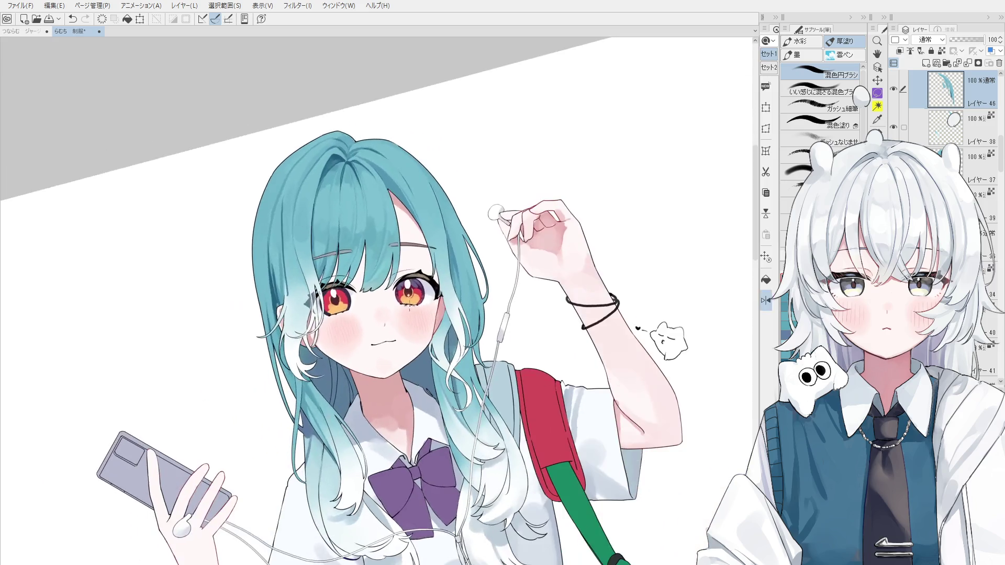
key("h")
left_click_drag(329, 338, 377, 411)
key("minus")
key("b")
scroll(414, 296, "up", 3)
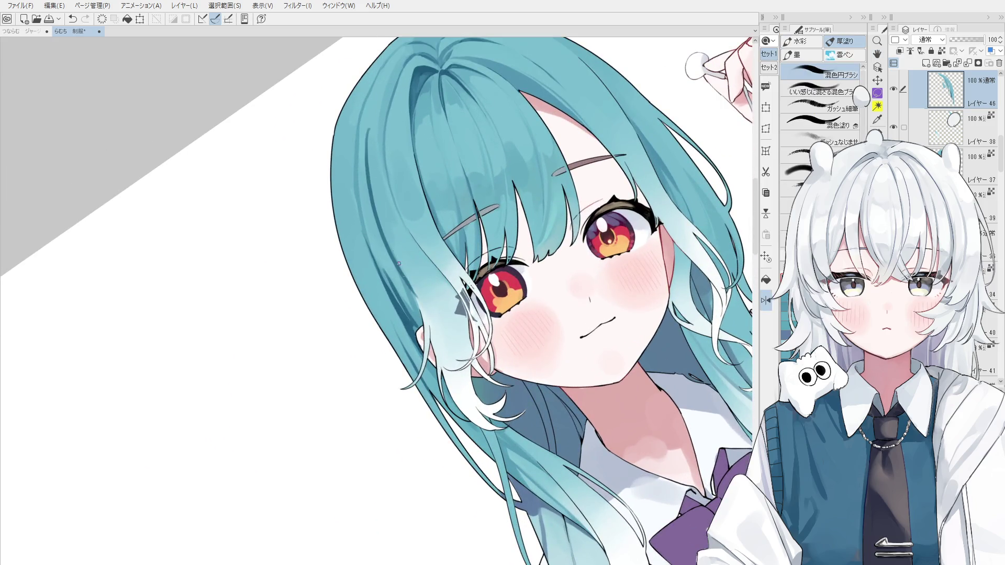
Step: Compare the hair shading stroke with repeated undo and redo, keeping it restored
key("ctrl+y")
key("ctrl+z")
key("ctrl+y")
key("ctrl+z")
key("ctrl+y")
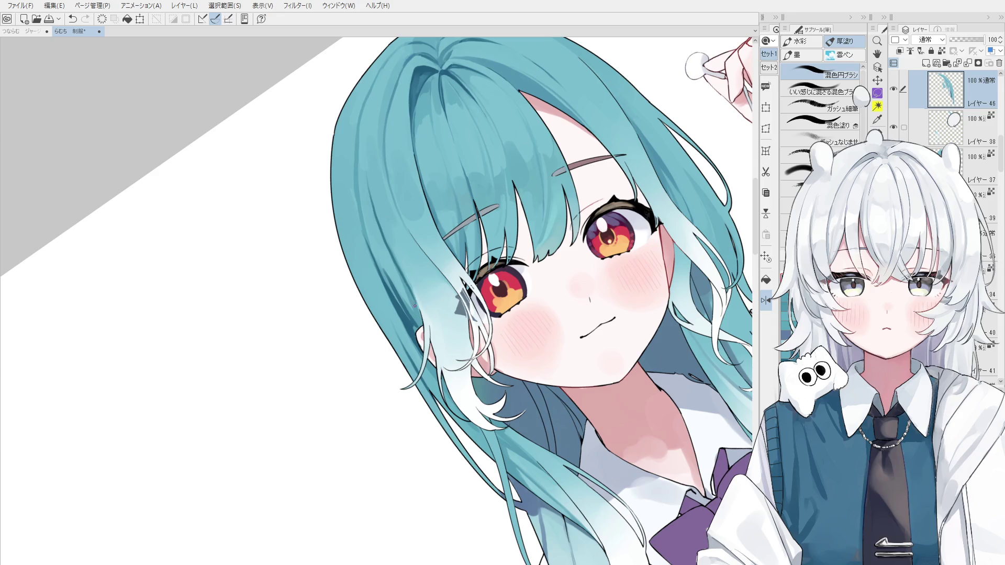
Step: Sample the teal hair colour and paint a short stroke on the hair beside the eye
left_click(395, 258, "alt")
scroll(403, 253, "up", 2)
left_click_drag(415, 277, 429, 320)
key("ctrl+z")
key("ctrl+y")
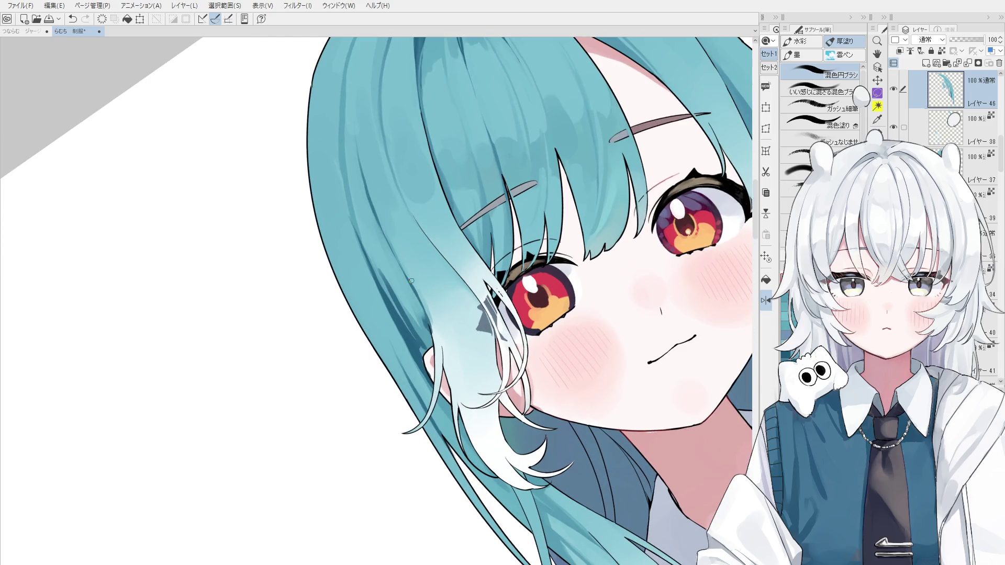
Step: Lighten the hair shading beside the eye with the soft eraser, then pick the underlying hair layer
key("ctrl+z")
key("e")
mouse_move(417, 282)
left_mouse_down()
mouse_move(440, 337)
mouse_move(421, 296)
mouse_move(427, 309)
left_mouse_up()
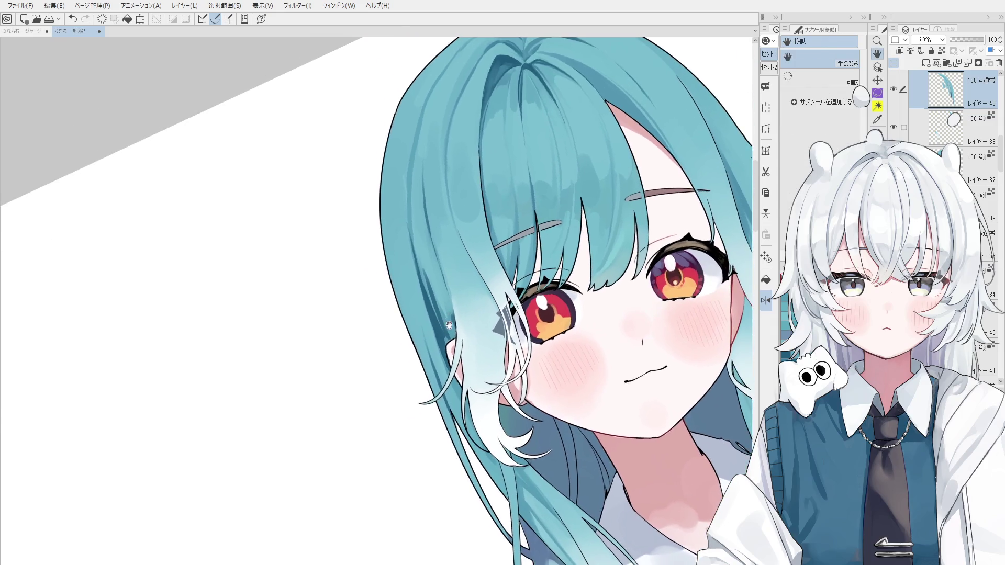
key("o")
left_click(451, 293)
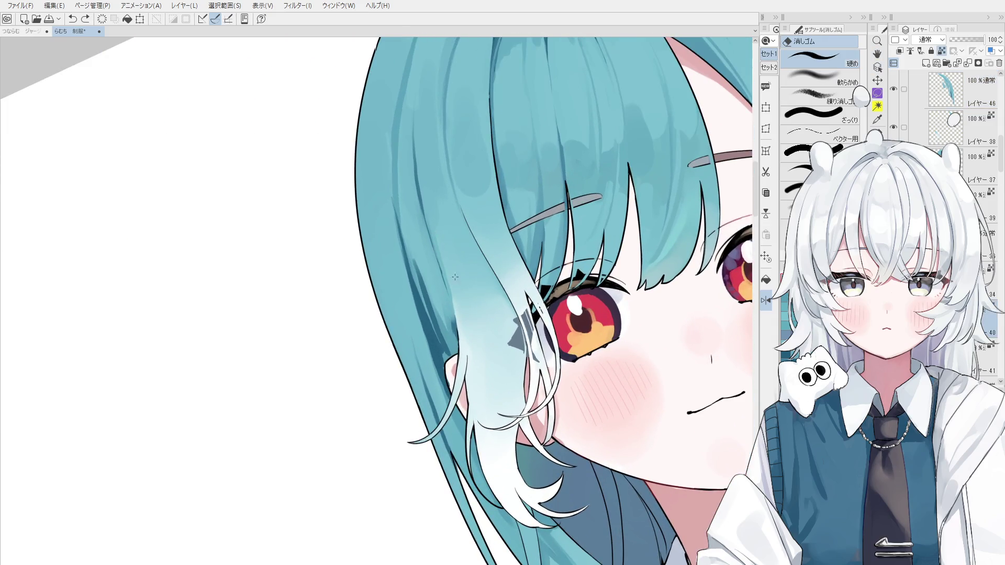
Step: Select the hair layer near the ornament and switch to the 混色円ブラシ blending brush
scroll(451, 296, "up", 1)
left_click(451, 296)
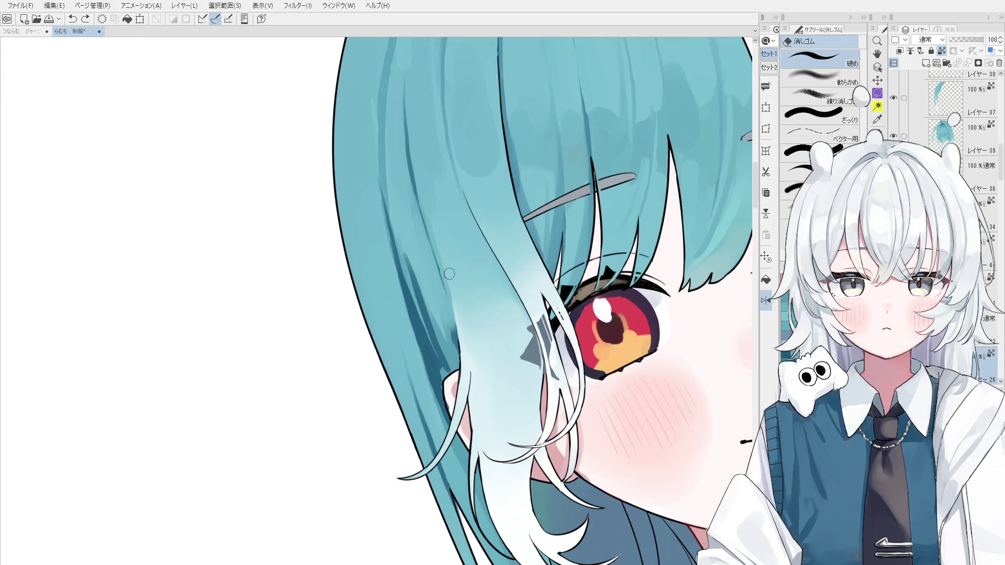
scroll(452, 274, "down", 1)
key("b")
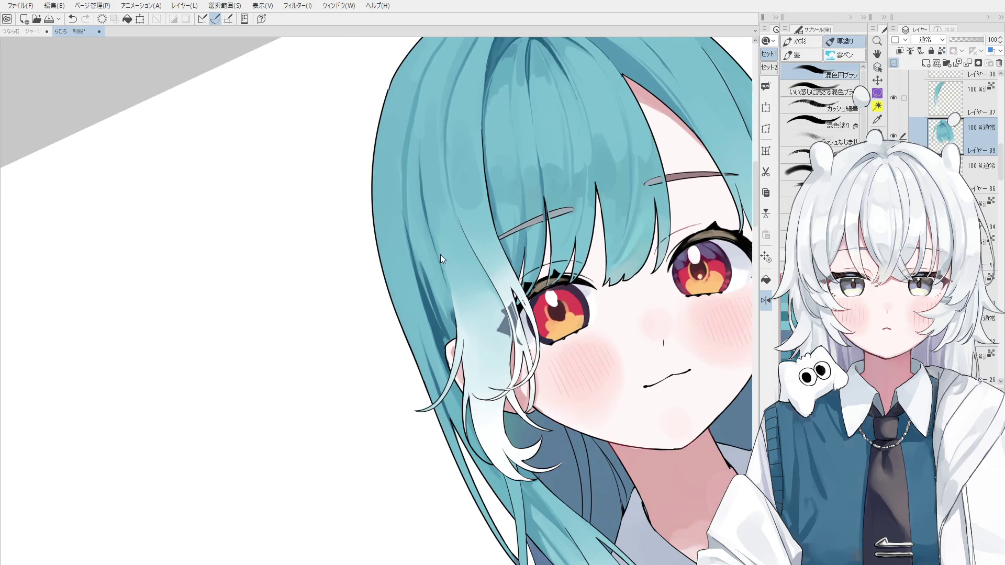
key("comma")
key("comma")
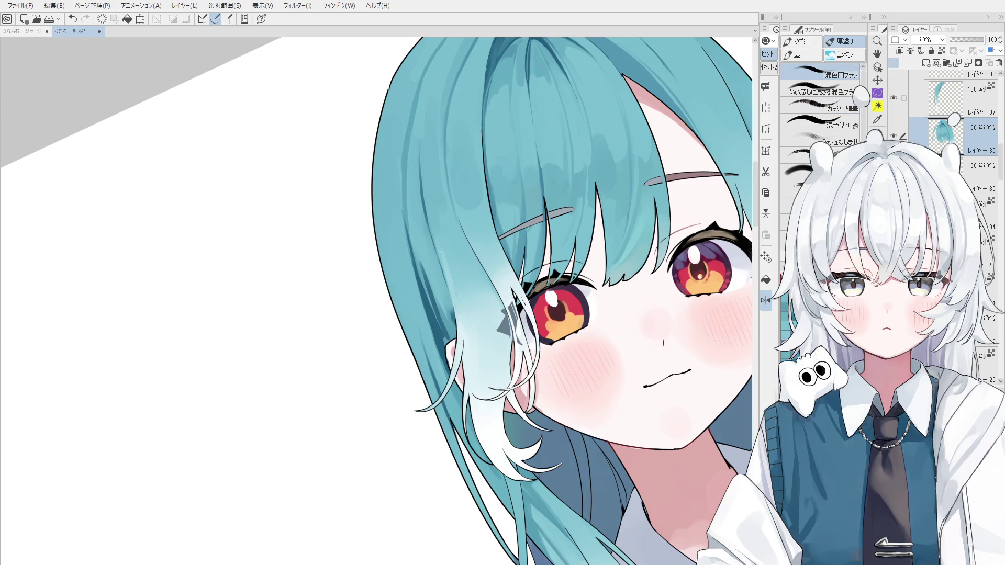
Step: Rotate the canvas to angle the outer hair strands for painting darker blue shading
key("h")
mouse_move(439, 324)
left_mouse_down()
mouse_move(456, 351)
mouse_move(447, 282)
mouse_move(454, 334)
left_mouse_up()
key("b")
key("asciicircum")
key("minus")
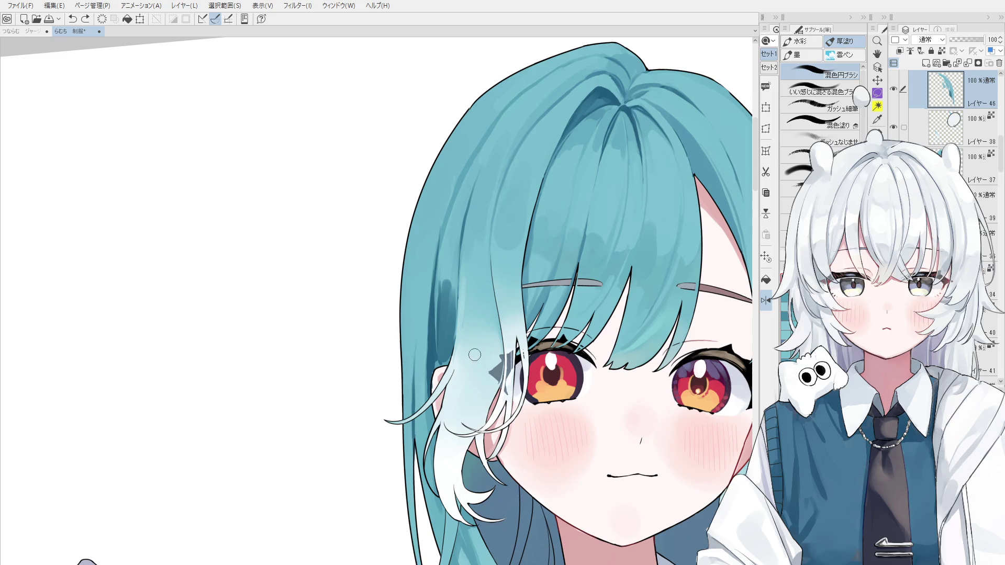
Step: Re-angle the view on the face, undo the last stroke and return to the blending brush
mouse_move(452, 265)
left_mouse_down()
mouse_move(503, 276)
mouse_move(584, 319)
mouse_move(461, 265)
mouse_move(460, 236)
left_mouse_up()
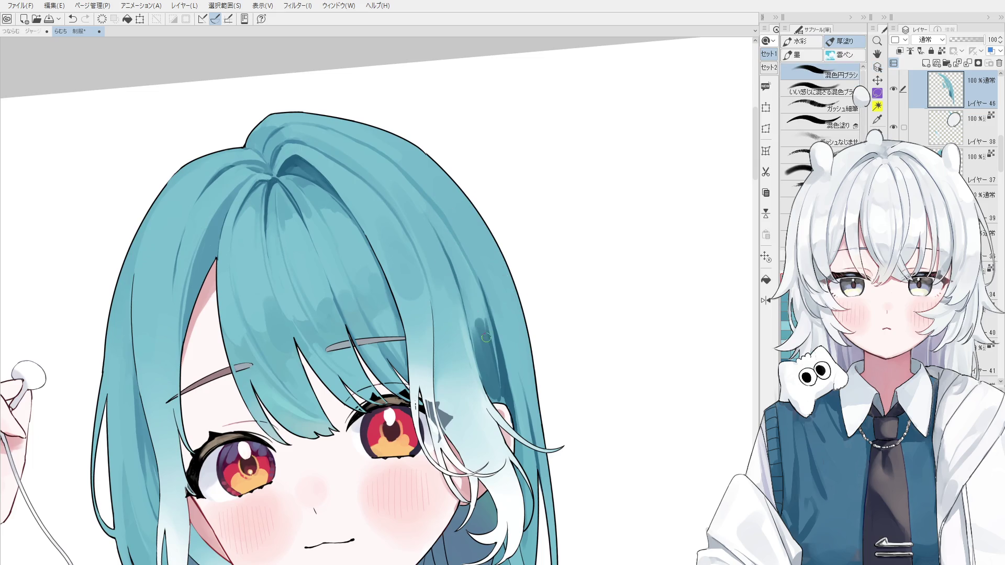
scroll(484, 340, "down", 2)
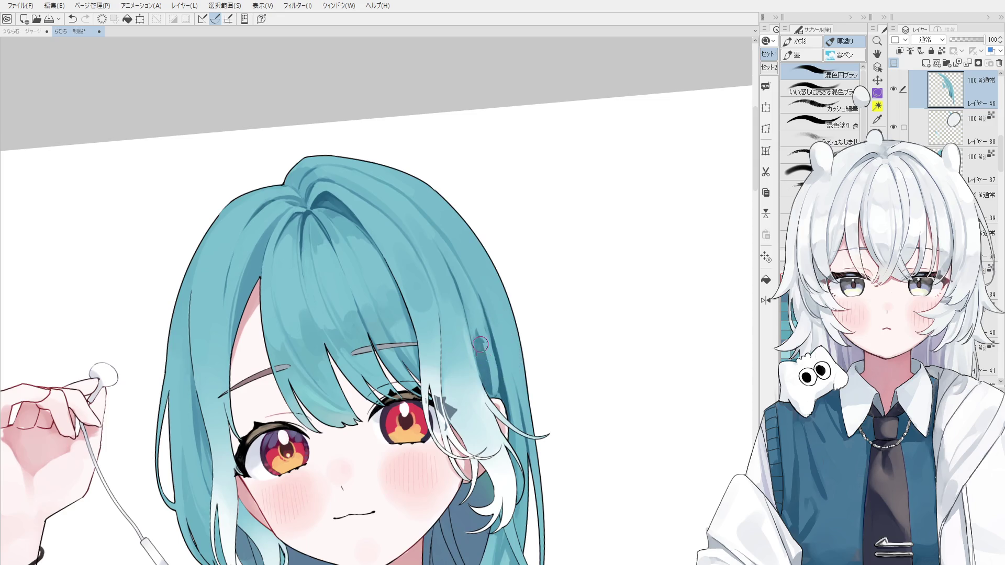
key("e")
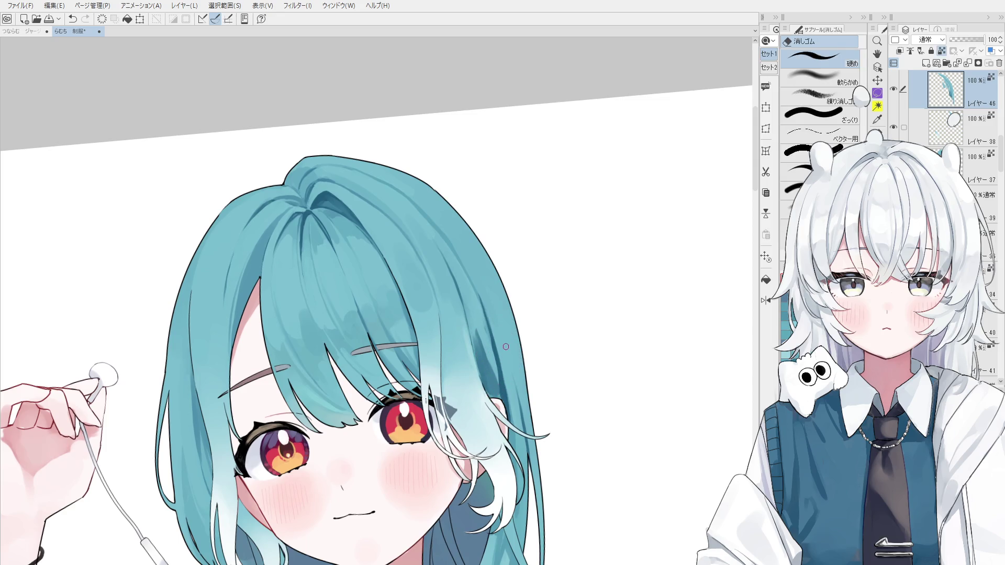
scroll(497, 353, "up", 2)
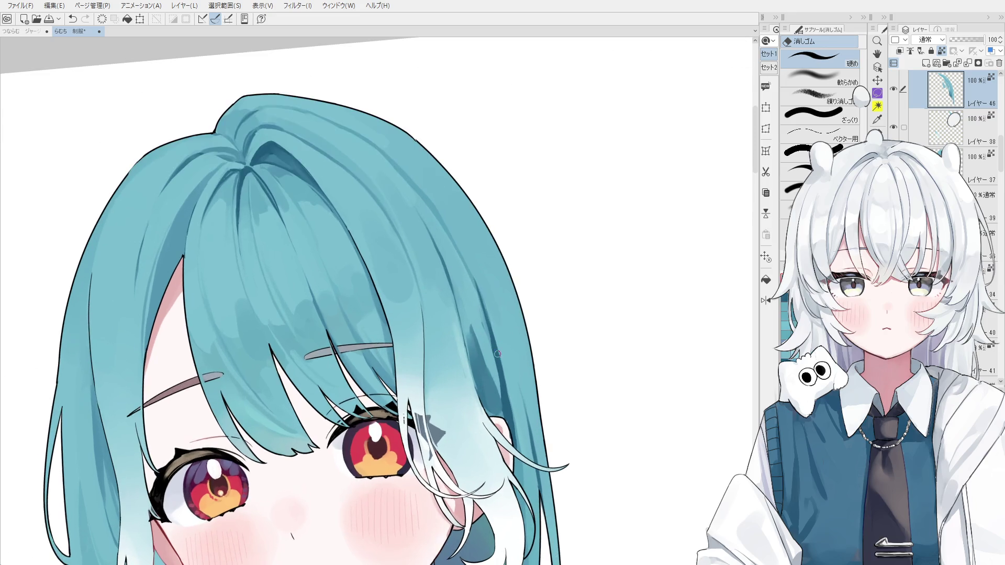
key("ctrl+z")
key("b")
Step: Try several shading strokes on the hair strands near the eye, undoing each one
left_click_drag(480, 330, 500, 409)
key("ctrl+z")
scroll(497, 405, "up", 1)
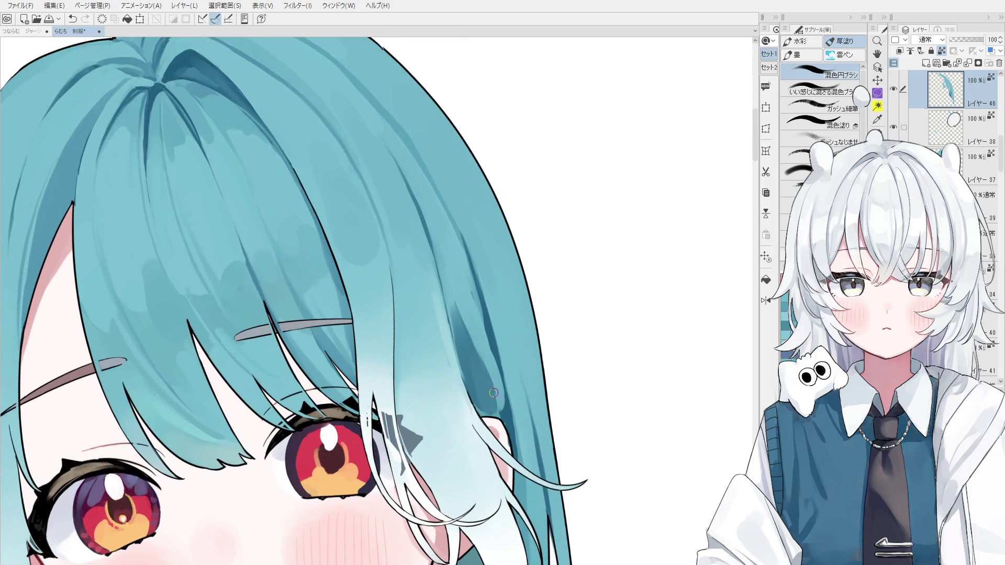
scroll(494, 393, "down", 1)
left_click_drag(456, 322, 468, 371)
key("ctrl+z")
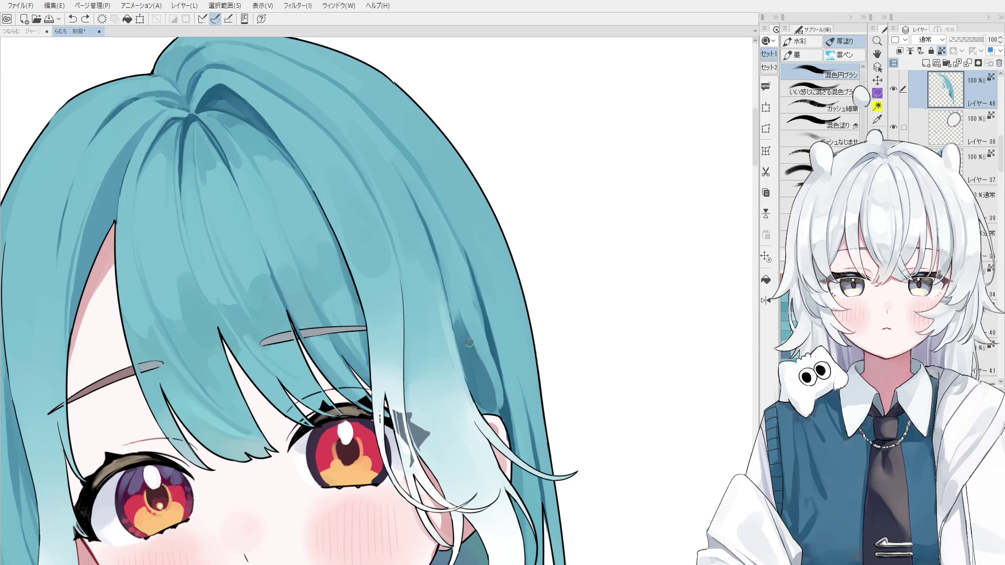
left_click_drag(469, 343, 484, 394)
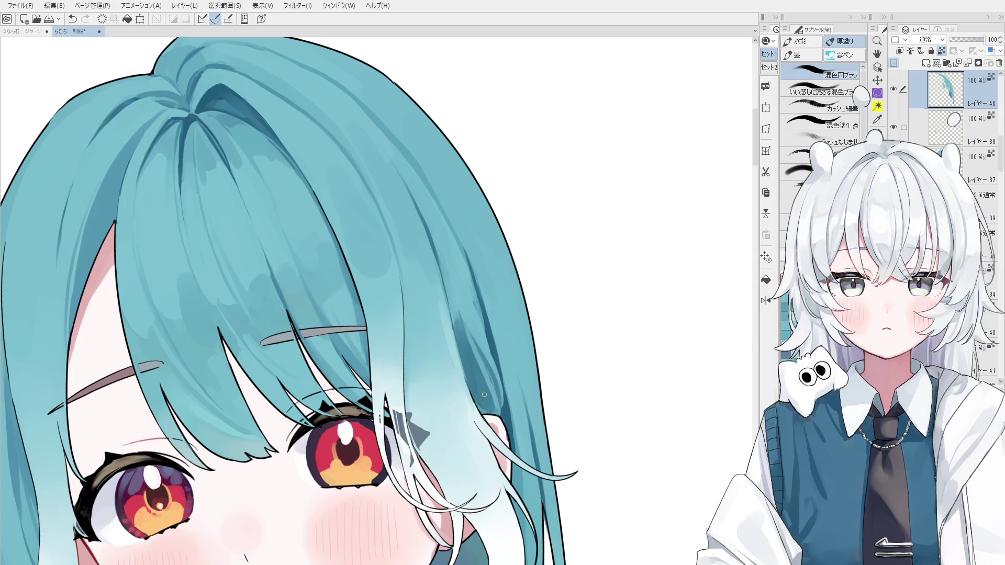
key("ctrl+z")
scroll(485, 394, "down", 3)
key("ctrl+z")
Step: Sample three teal colours from the hair
left_click(471, 350, "alt")
left_click(477, 352, "alt")
left_click(467, 340, "alt")
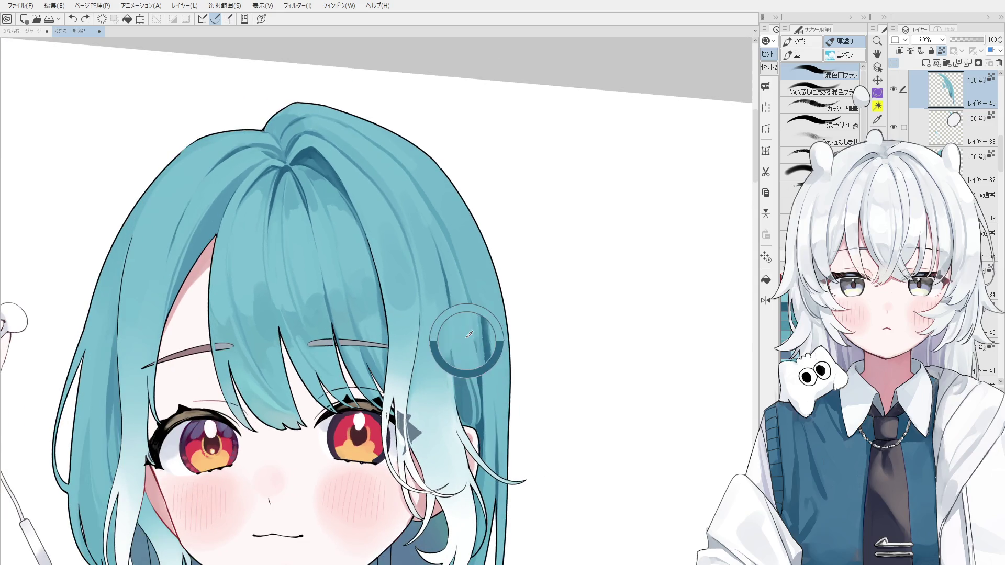
scroll(469, 334, "up", 2)
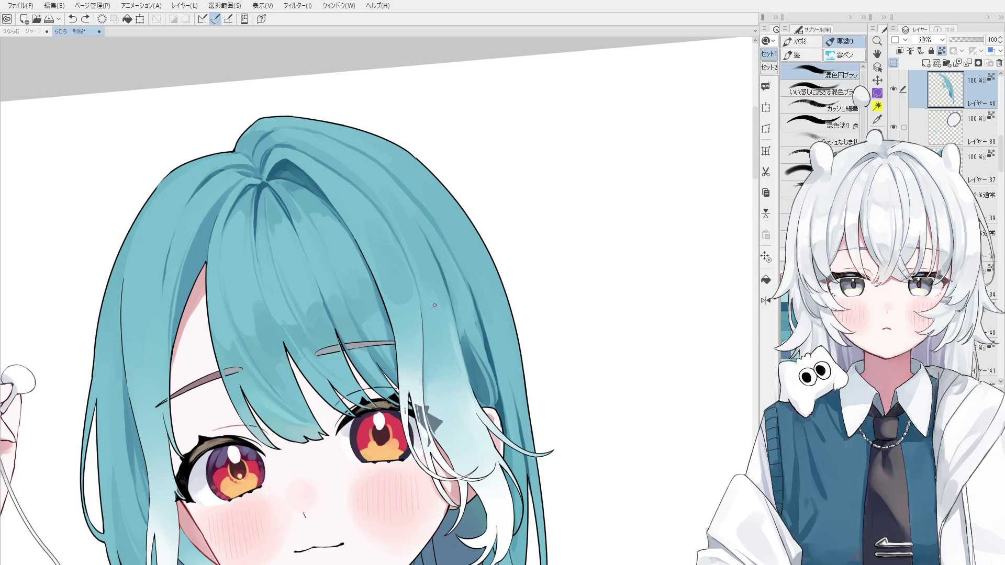
Step: Pick the hair layer and blend the shading across the central bangs
key("o")
scroll(528, 349, "up", 1)
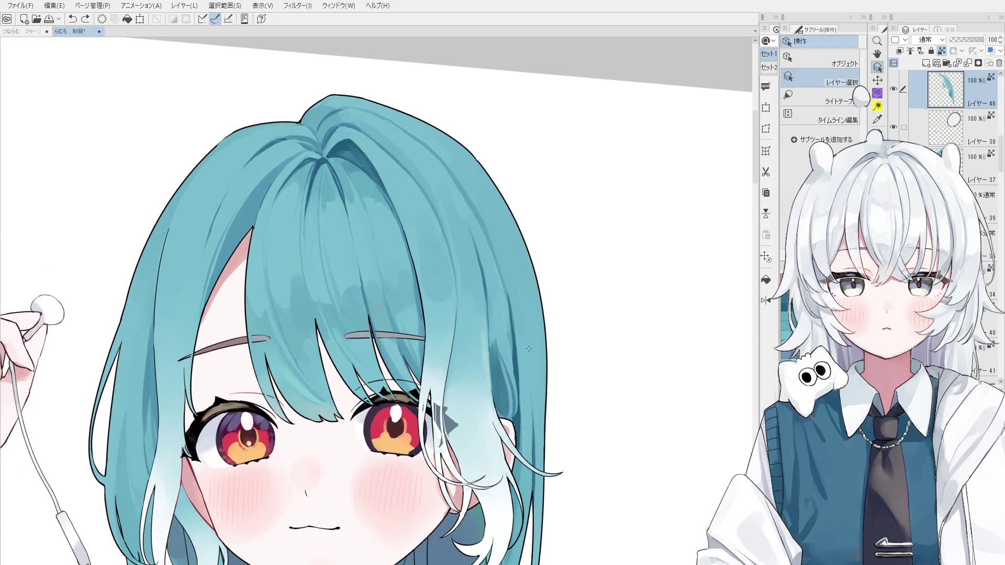
key("b")
scroll(505, 348, "up", 2)
left_click_drag(517, 341, 520, 388)
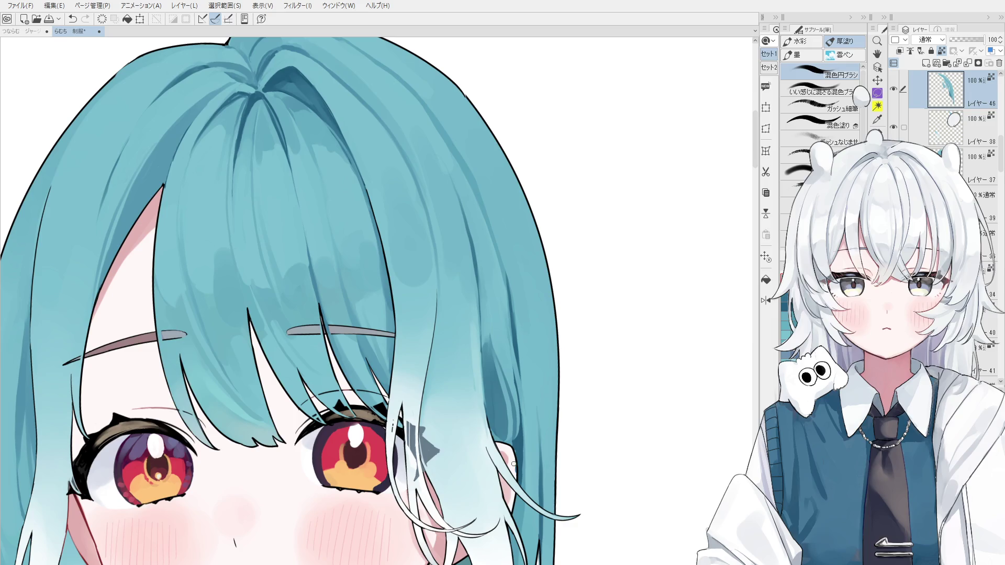
Step: Select Layer 20 in the コード folder and switch to the Pen, undoing a test stroke
key("o")
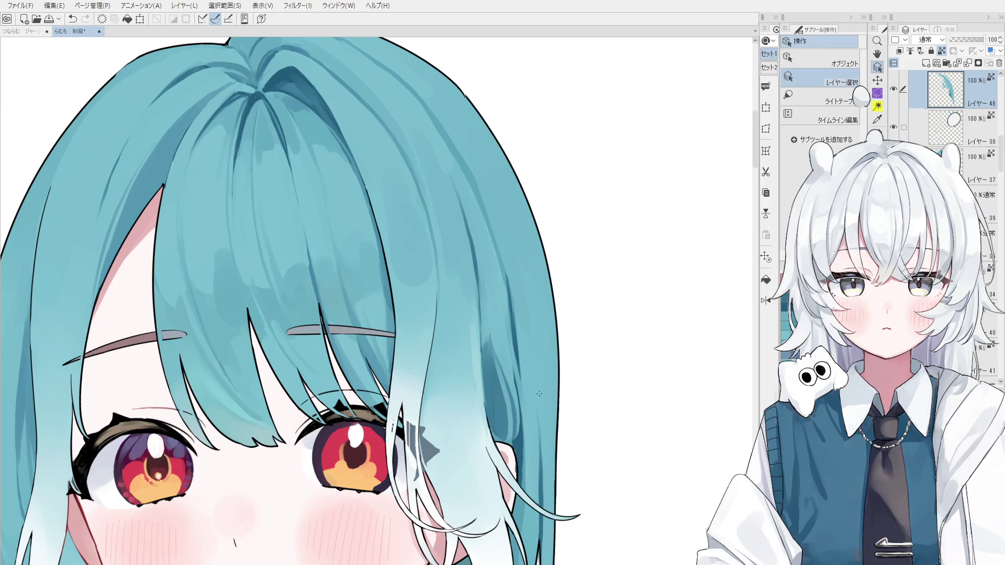
left_click(539, 393)
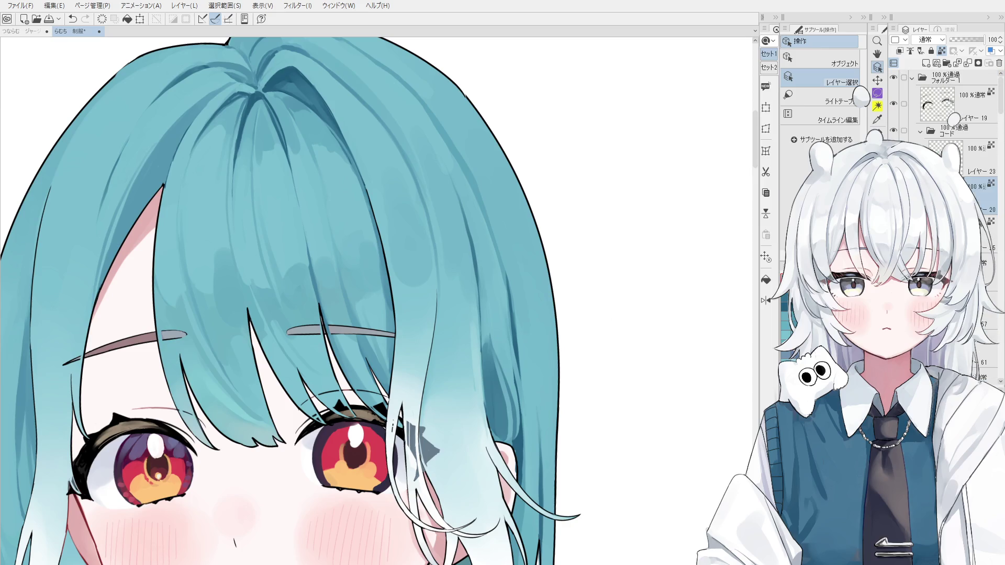
key("p")
mouse_move(615, 239)
left_mouse_down()
mouse_move(606, 310)
mouse_move(687, 304)
left_mouse_up()
key("ctrl+z")
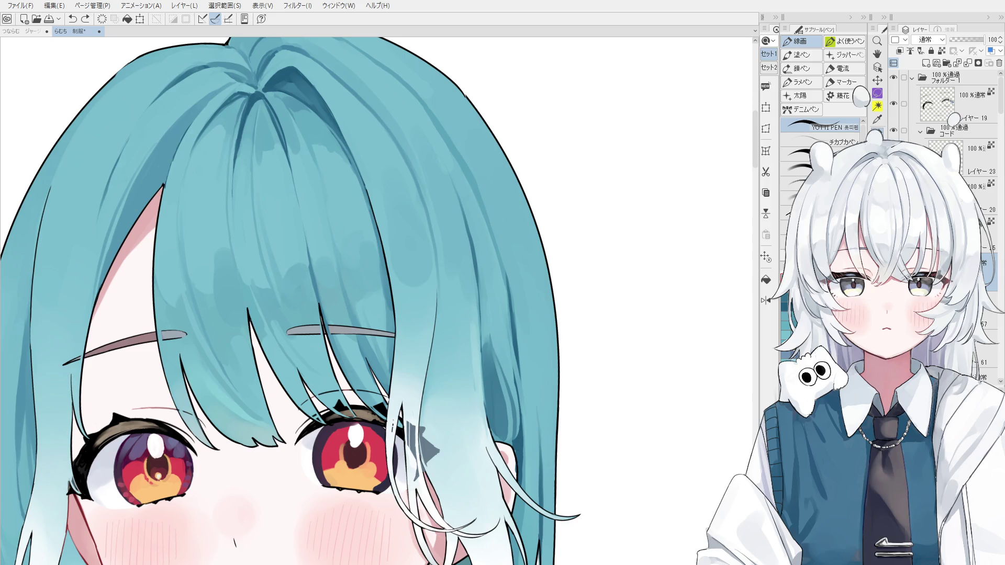
Step: Draw the stick figure's arched body, crossbar, neck, oval head, eyes and downturned mouth
mouse_move(660, 263)
left_mouse_down()
mouse_move(626, 288)
mouse_move(659, 286)
left_mouse_up()
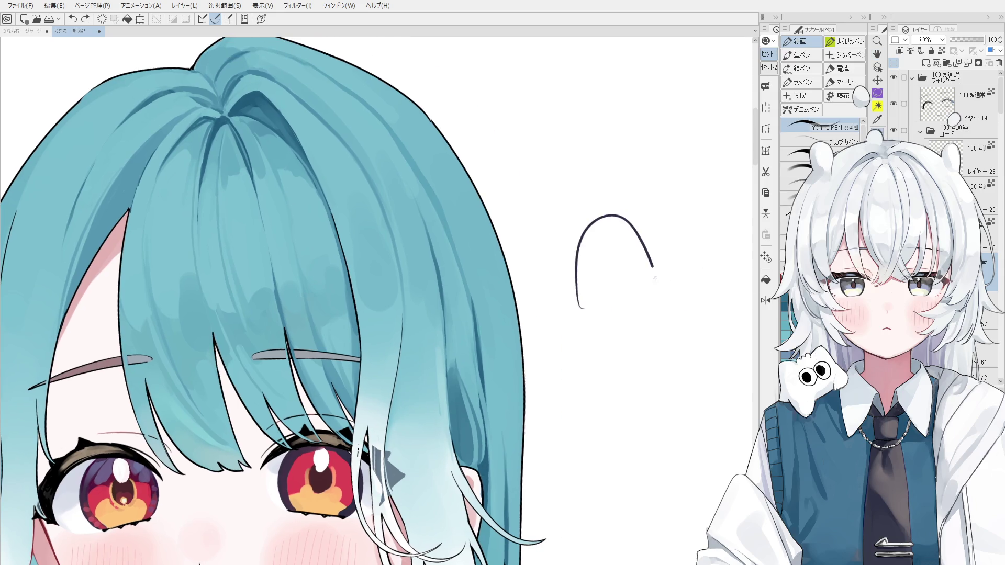
left_click_drag(582, 257, 648, 248)
mouse_move(589, 219)
left_mouse_down()
mouse_move(529, 236)
mouse_move(568, 376)
mouse_move(540, 236)
mouse_move(540, 338)
left_mouse_up()
key("ctrl+z")
mouse_move(597, 244)
left_mouse_down()
mouse_move(645, 183)
mouse_move(550, 157)
mouse_move(618, 190)
left_mouse_up()
left_click_drag(572, 164, 577, 146)
mouse_move(592, 150)
left_mouse_down()
mouse_move(608, 159)
mouse_move(610, 180)
mouse_move(572, 185)
left_mouse_up()
Step: Add a looped hand, the leg and foot lines, and a filled-in shoe
mouse_move(680, 311)
left_mouse_down()
mouse_move(630, 321)
mouse_move(698, 355)
left_mouse_up()
scroll(698, 345, "up", 2)
mouse_move(612, 244)
left_mouse_down()
mouse_move(631, 247)
mouse_move(638, 223)
left_mouse_up()
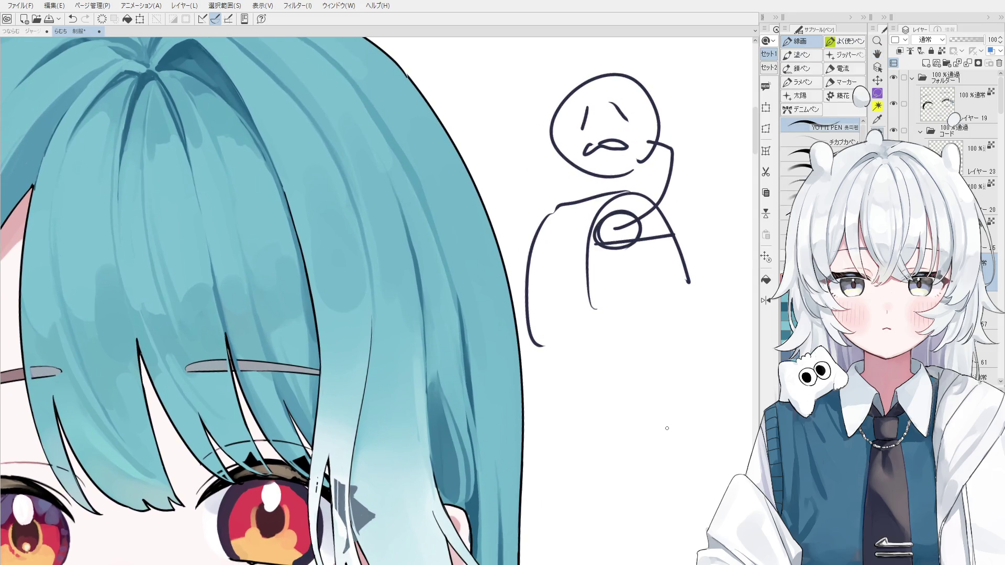
mouse_move(586, 282)
left_mouse_down()
mouse_move(605, 346)
mouse_move(638, 359)
mouse_move(620, 367)
mouse_move(635, 362)
mouse_move(625, 353)
left_mouse_up()
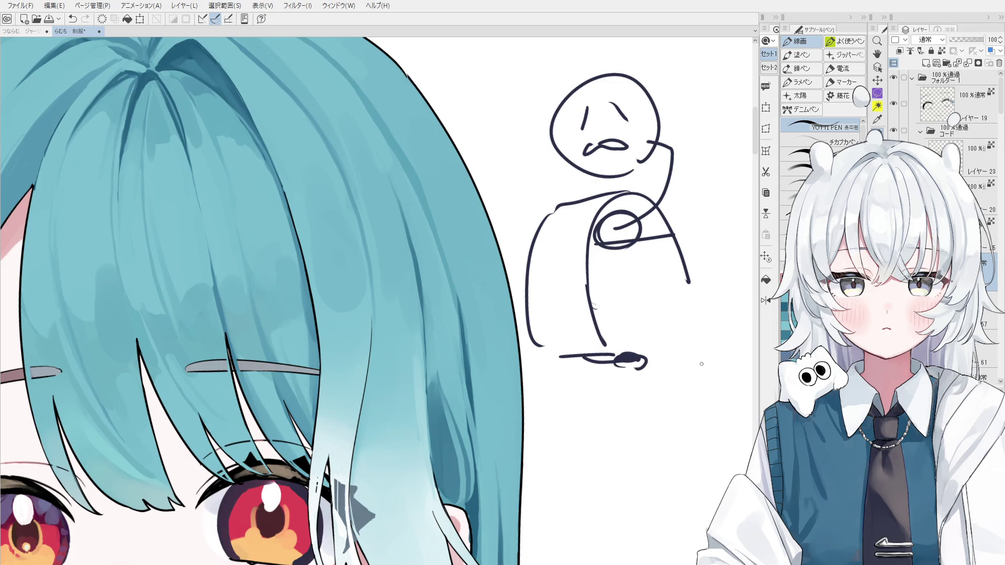
left_click_drag(627, 360, 633, 360)
Step: Erase small gaps in the foot line with the Eraser
scroll(604, 314, "up", 1)
key("e")
left_click_drag(602, 369, 612, 368)
scroll(678, 383, "down", 3)
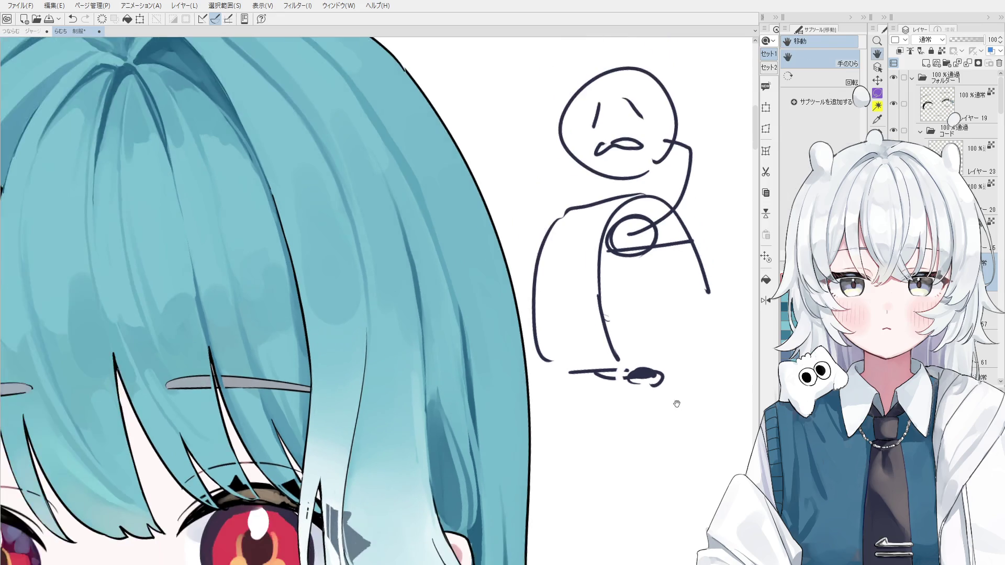
scroll(690, 302, "up", 1)
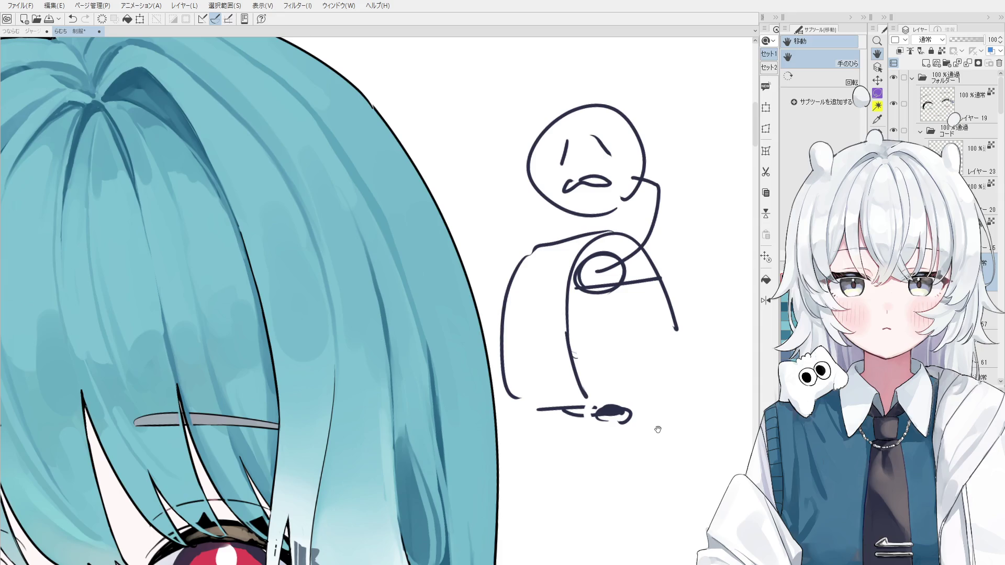
scroll(588, 357, "down", 4)
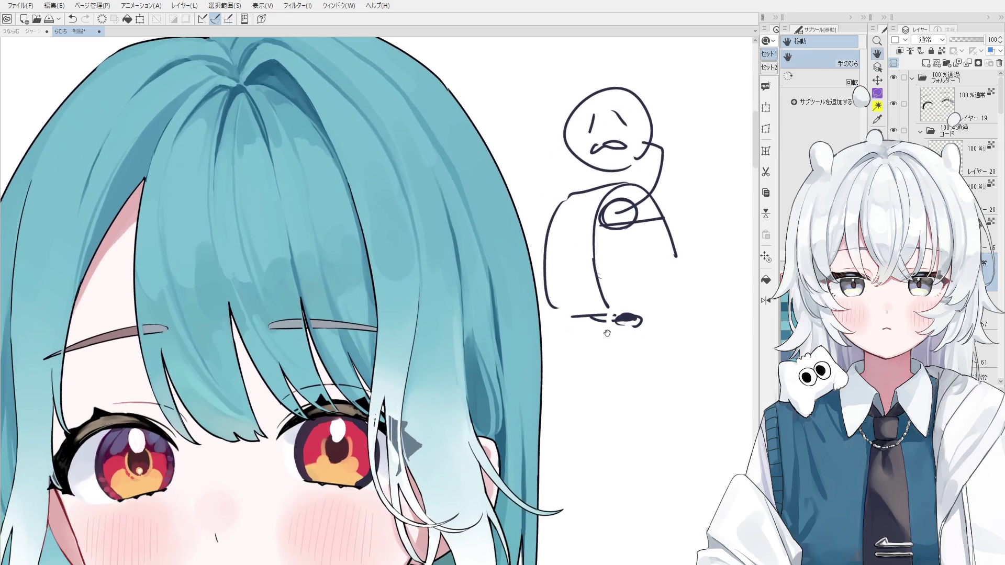
scroll(588, 358, "down", 2)
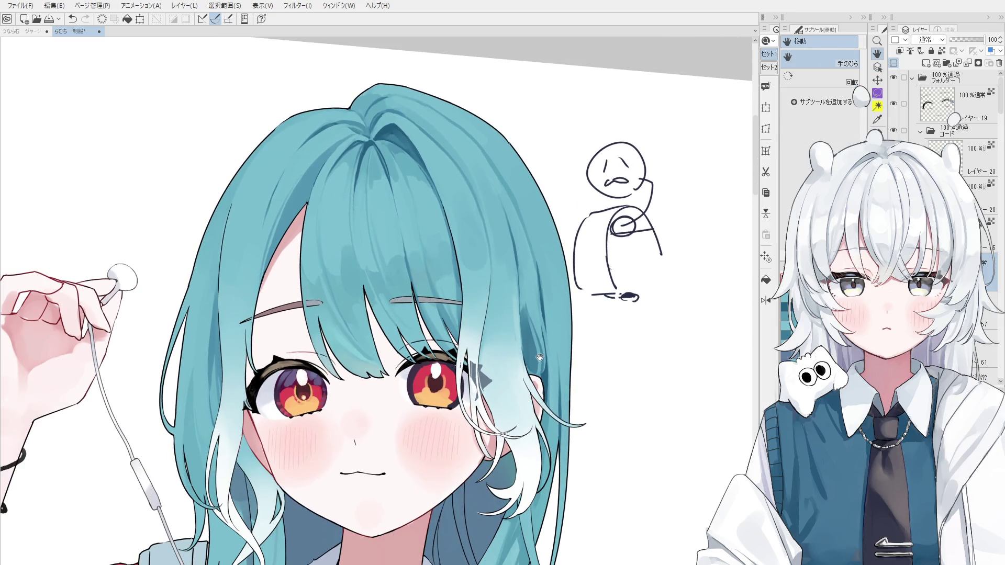
Step: Select the hair layer and re-blend a vertical strip of right-side hair, then undo it
left_click(539, 336, "ctrl+shift")
key("b")
scroll(529, 311, "up", 2)
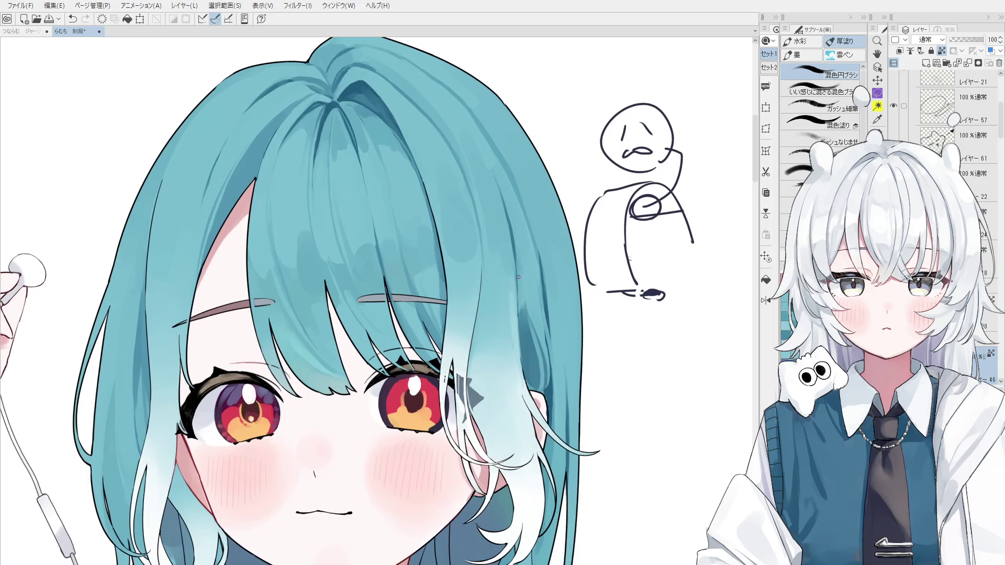
mouse_move(521, 277)
left_mouse_down()
mouse_move(523, 314)
mouse_move(521, 246)
mouse_move(528, 329)
left_mouse_up()
key("ctrl+z")
key("ctrl+z")
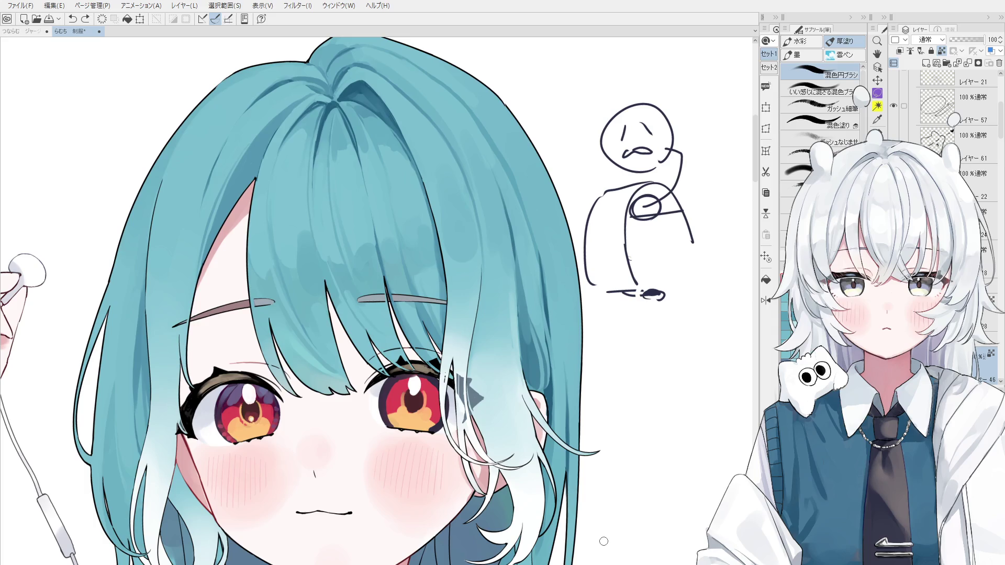
key("o")
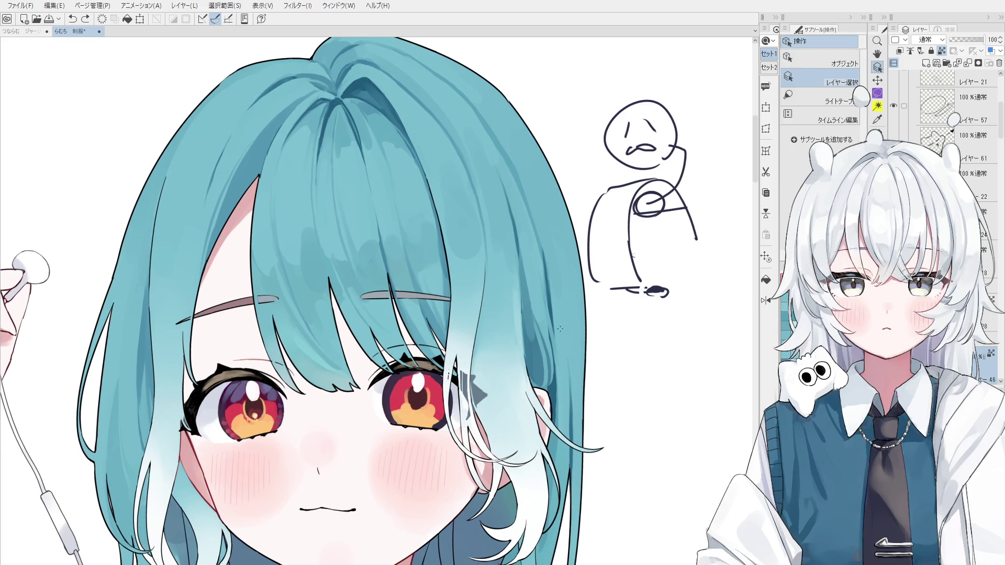
key("b")
scroll(530, 335, "up", 2)
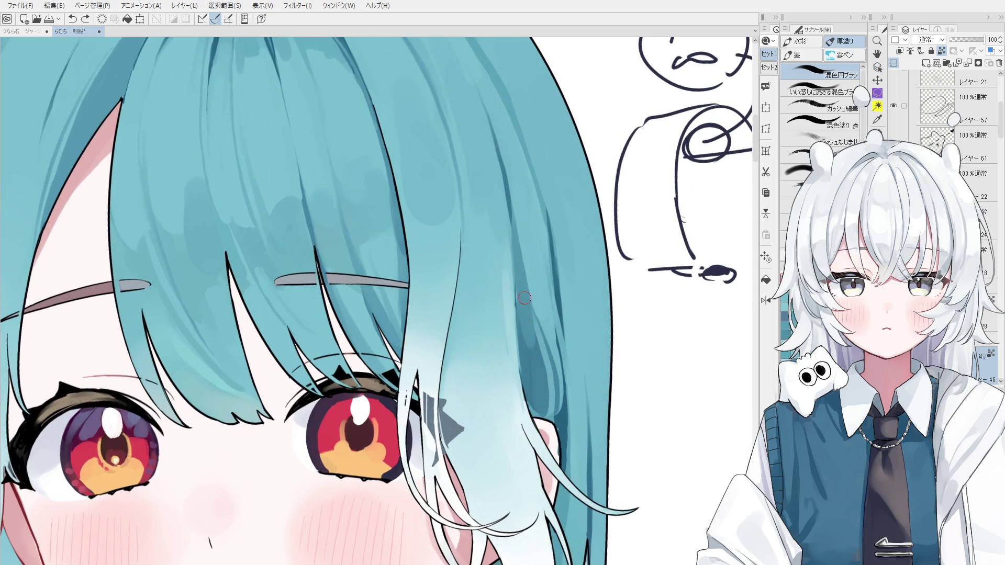
scroll(555, 361, "down", 1)
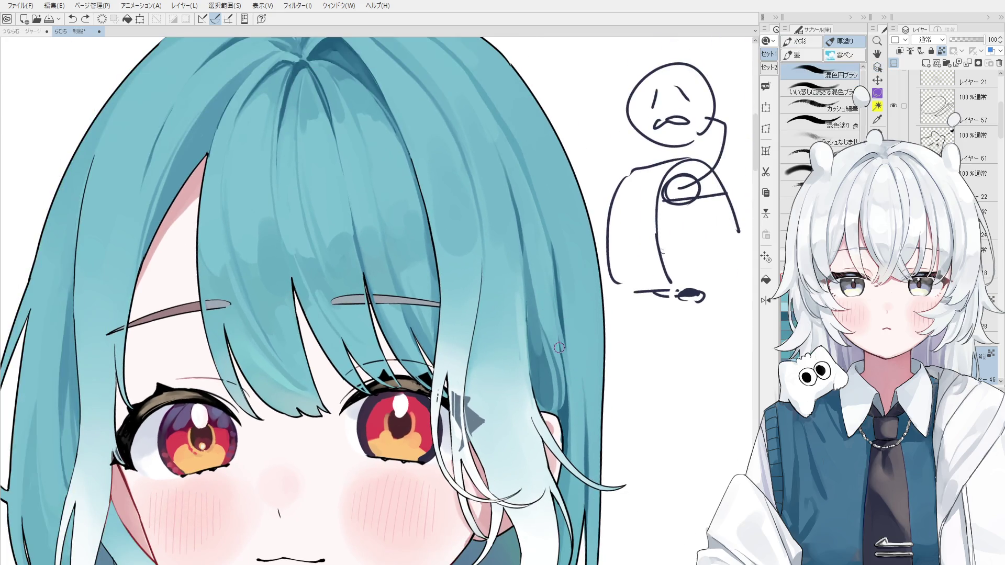
scroll(568, 400, "down", 1)
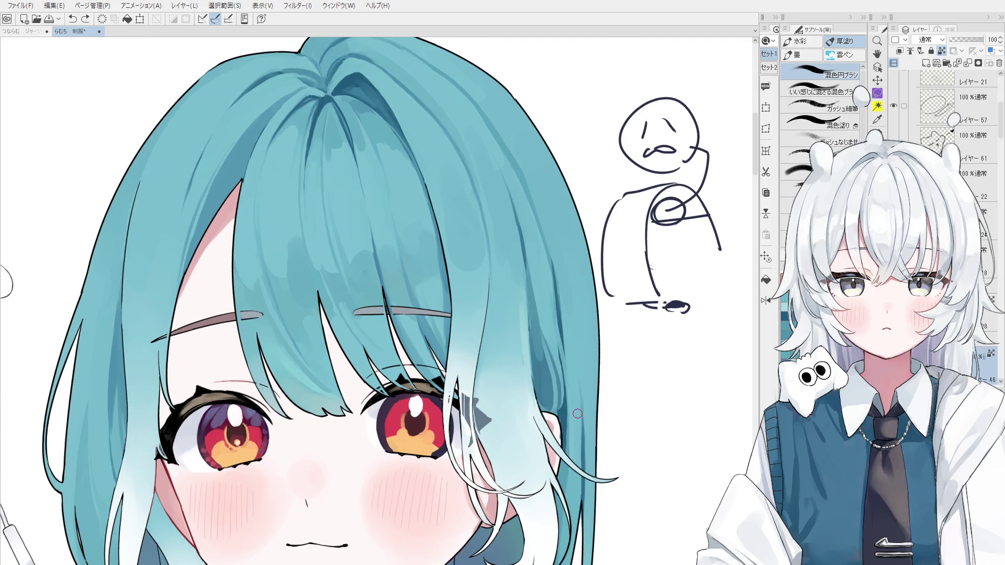
key("o")
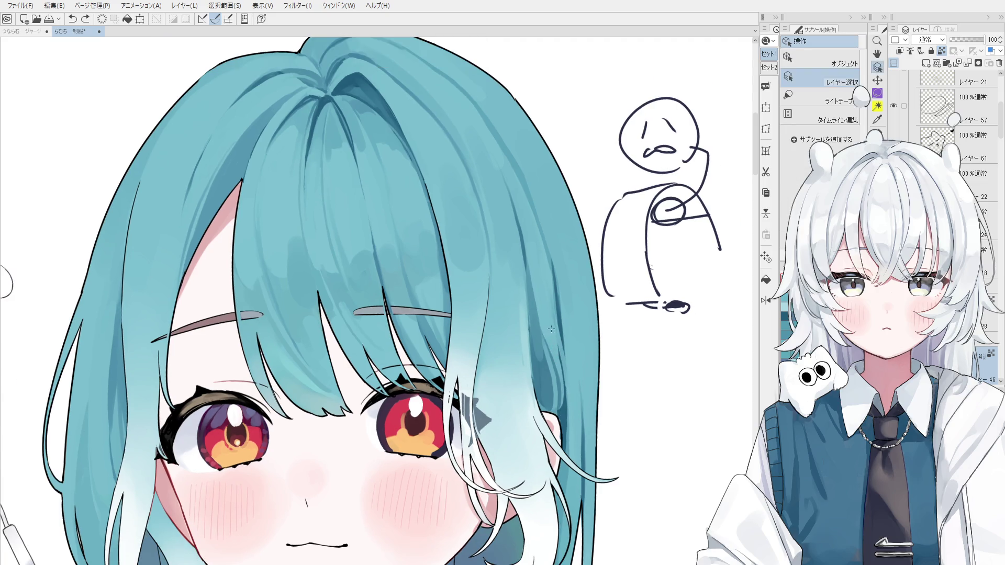
scroll(554, 355, "up", 2)
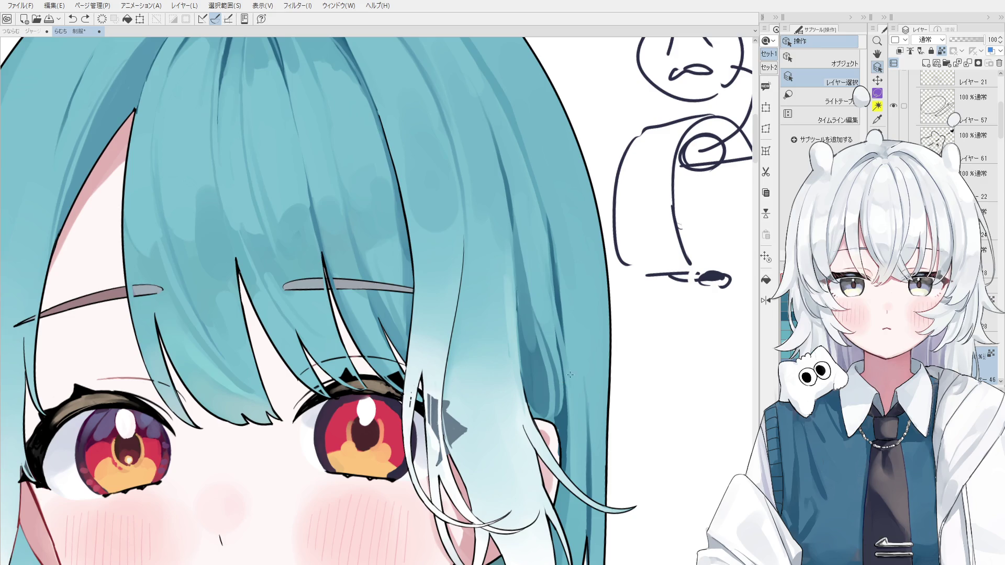
key("b")
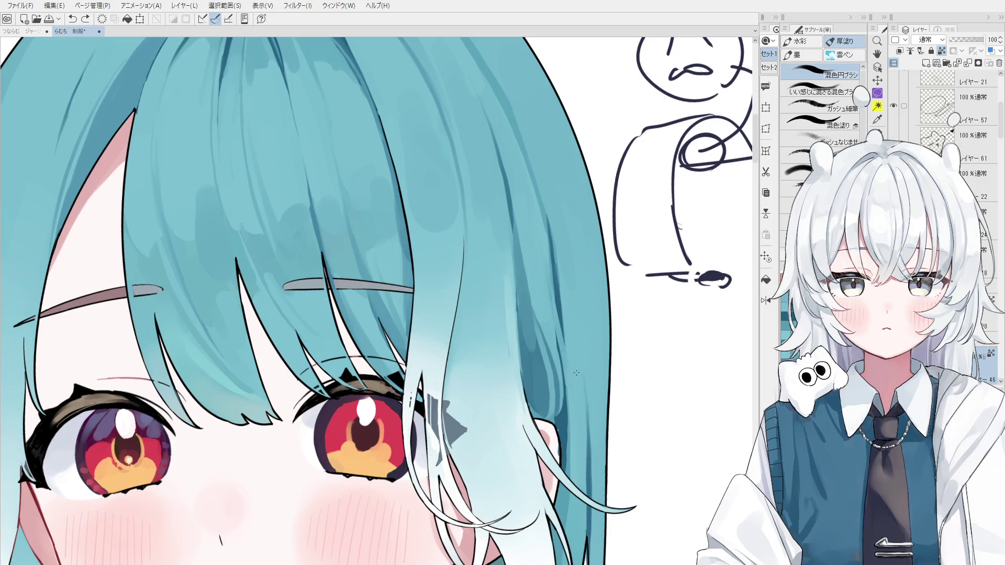
scroll(570, 382, "down", 1)
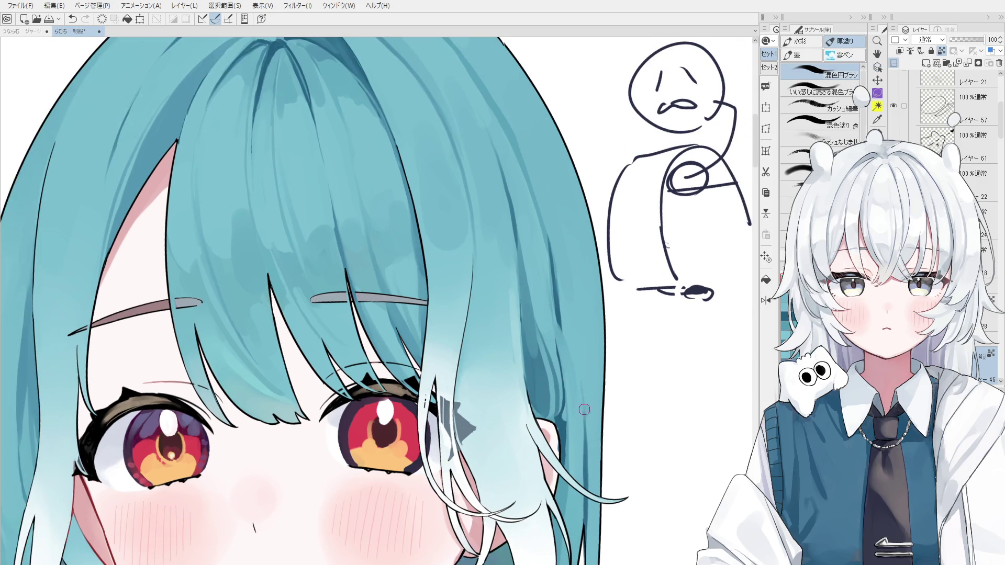
key("e")
key("b")
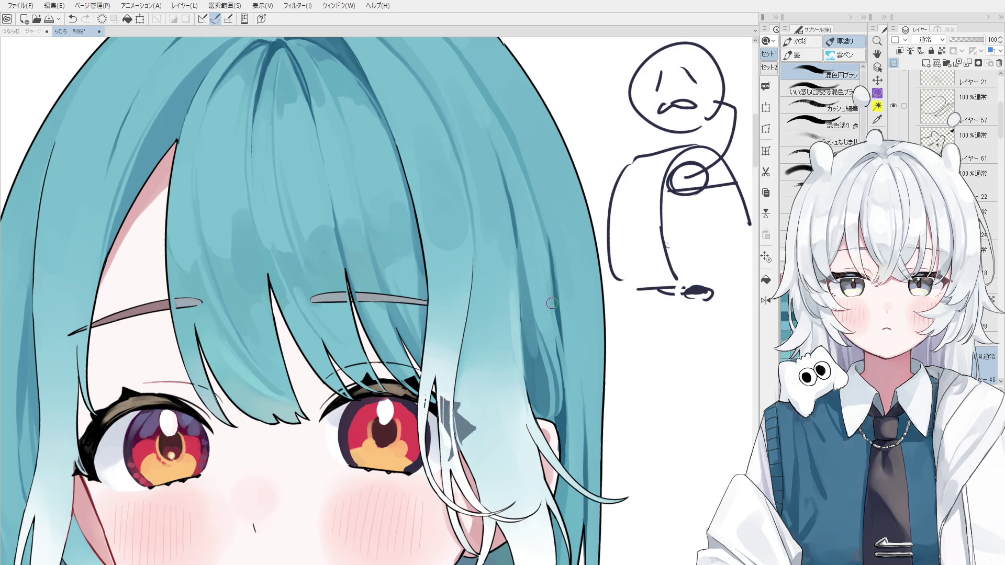
scroll(565, 386, "down", 1)
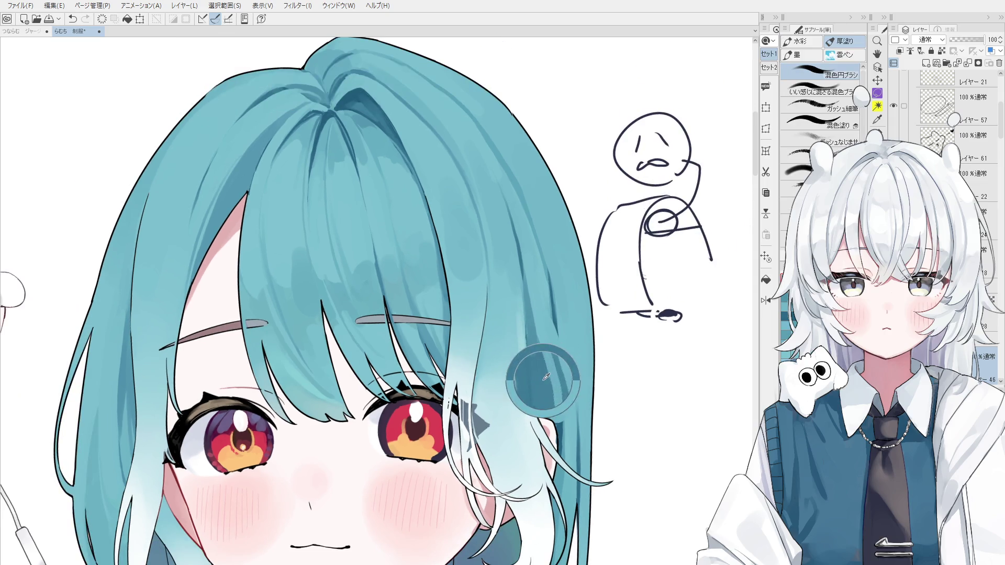
Step: Retry a vertical shading stroke on the right-side hair, undoing earlier attempts
key("ctrl+z")
mouse_move(558, 335)
left_mouse_down()
mouse_move(575, 412)
mouse_move(559, 422)
left_mouse_up()
key("ctrl+z")
key("ctrl+z")
scroll(559, 421, "down", 1)
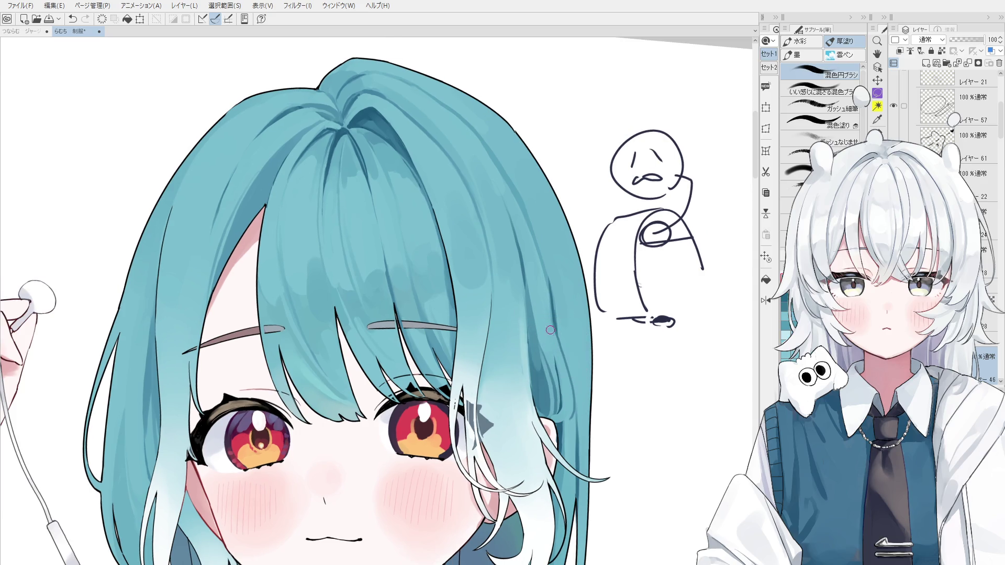
key("ctrl+z")
left_click_drag(555, 306, 556, 367)
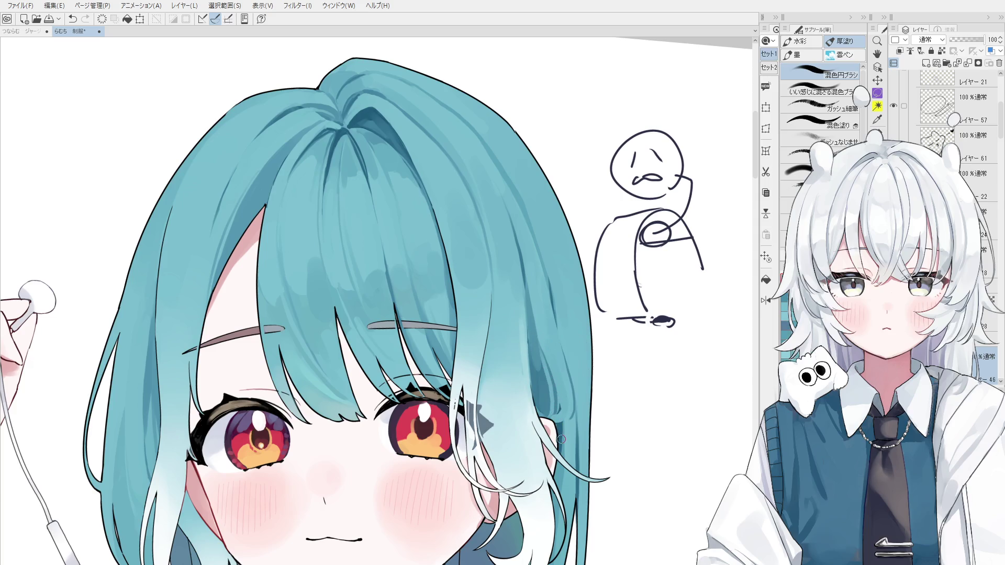
Step: Reposition and rotate the view around the face and select Layer 21
left_click_drag(567, 432, 574, 420)
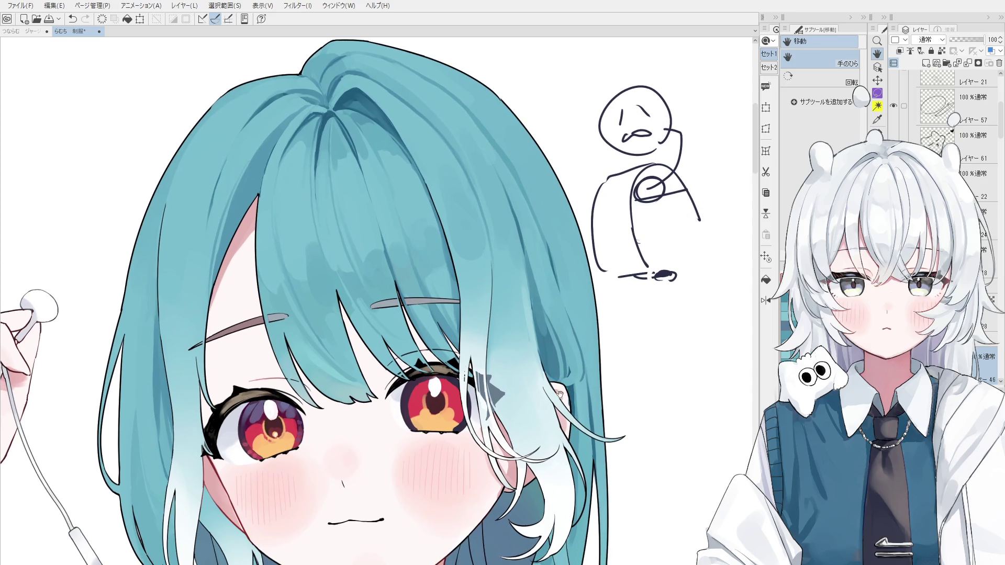
left_click_drag(693, 253, 668, 282)
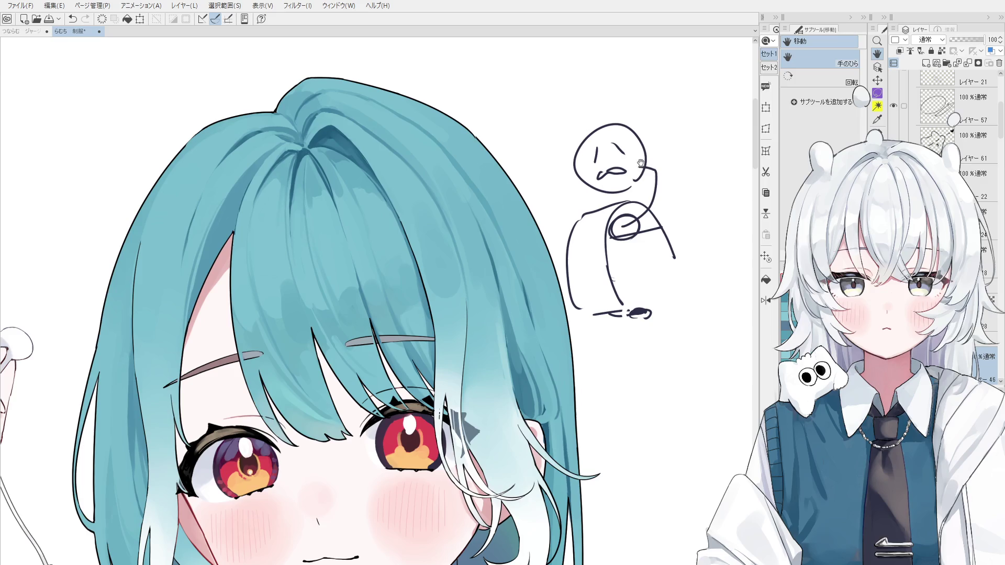
mouse_move(644, 321)
left_mouse_down()
mouse_move(714, 353)
mouse_move(662, 358)
left_mouse_up()
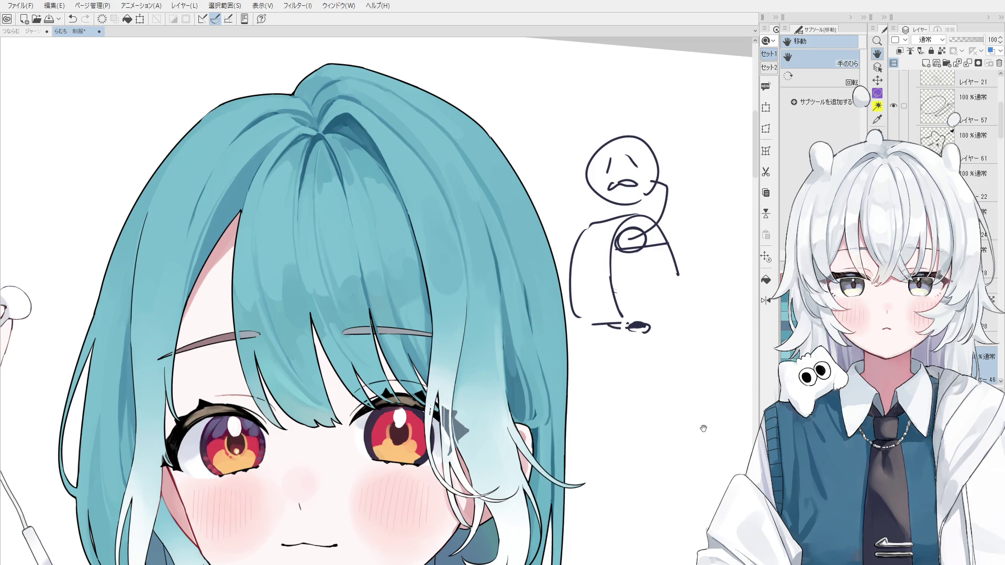
left_click_drag(710, 420, 722, 396)
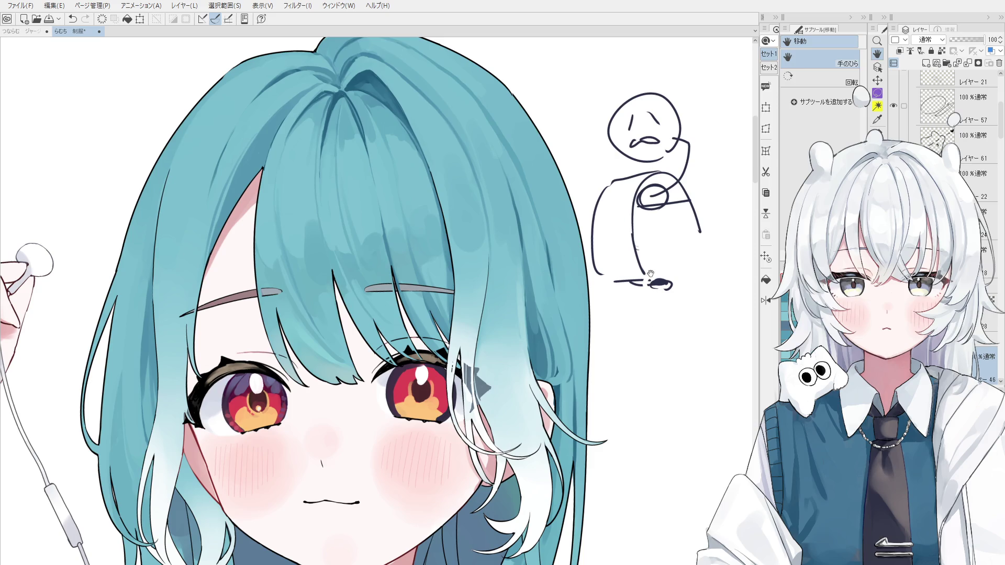
scroll(663, 291, "up", 3)
left_click(663, 291, "ctrl+shift")
scroll(649, 321, "down", 2)
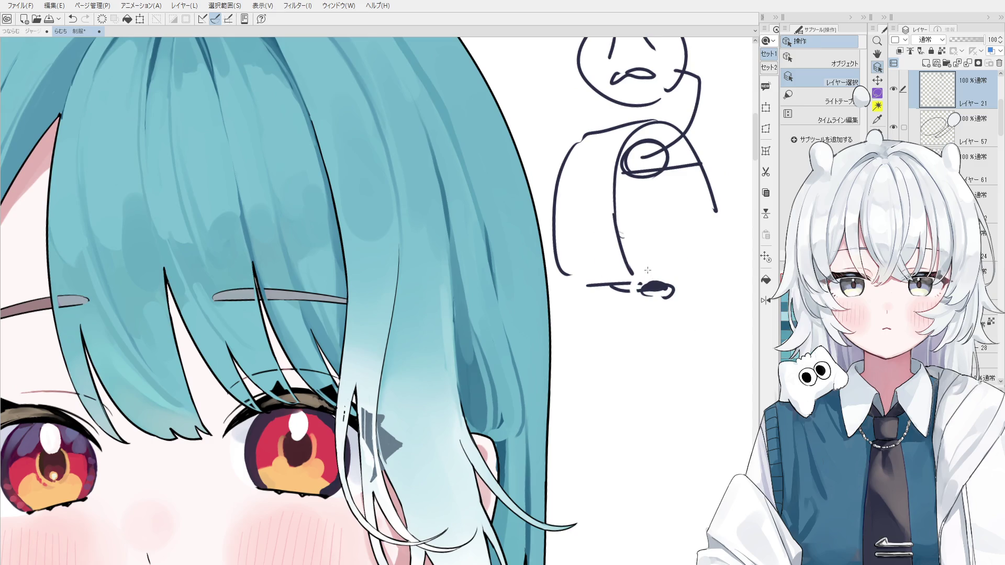
left_click_drag(655, 284, 581, 268)
Step: Repaint and blend the darker hair strands, then add a light highlight strand and undo it
key("b")
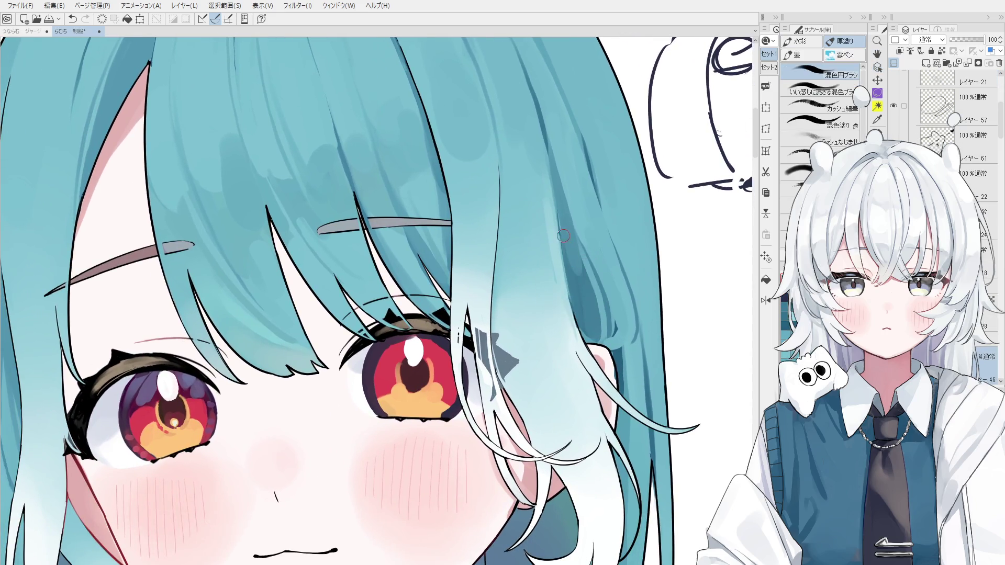
left_click_drag(563, 199, 565, 285)
mouse_move(564, 250)
left_mouse_down()
mouse_move(581, 349)
mouse_move(553, 285)
mouse_move(547, 240)
left_mouse_up()
scroll(548, 240, "down", 2)
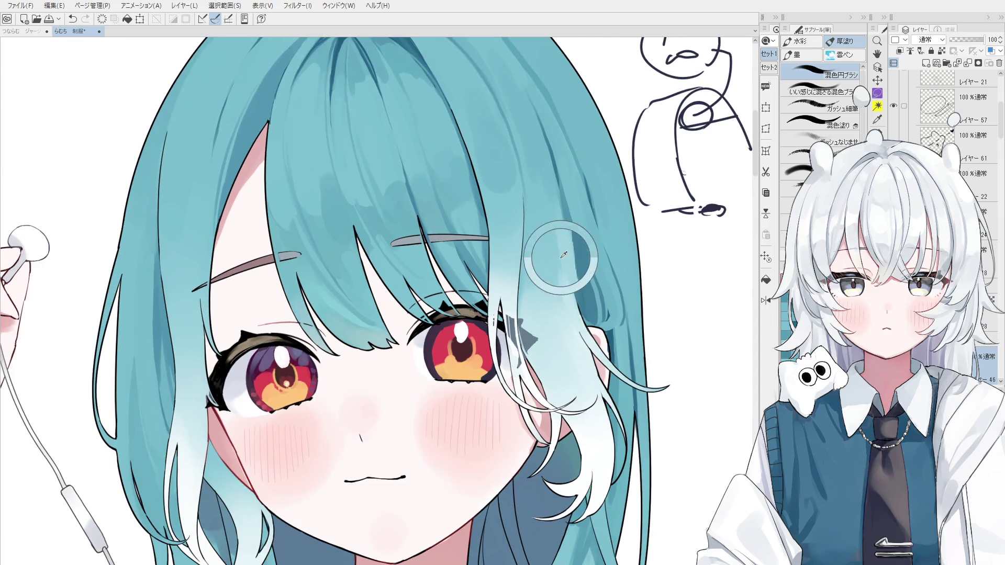
left_click_drag(560, 267, 574, 320)
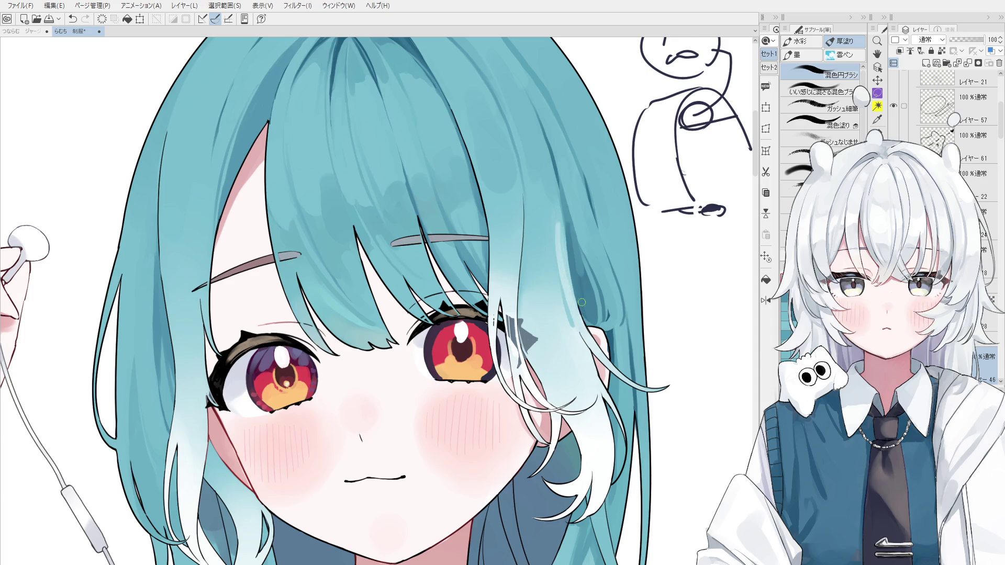
key("ctrl+z")
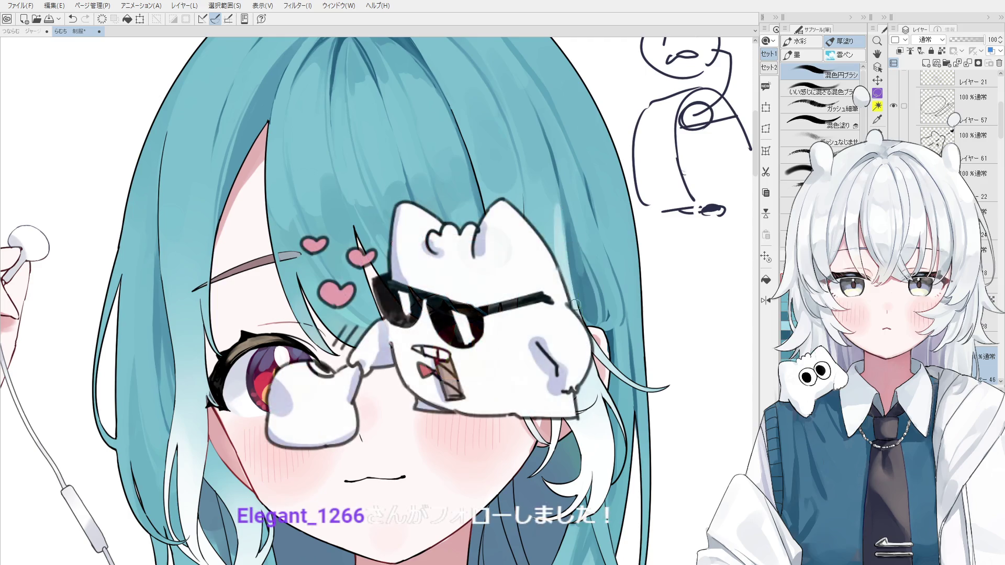
scroll(559, 235, "down", 1)
scroll(573, 283, "down", 1)
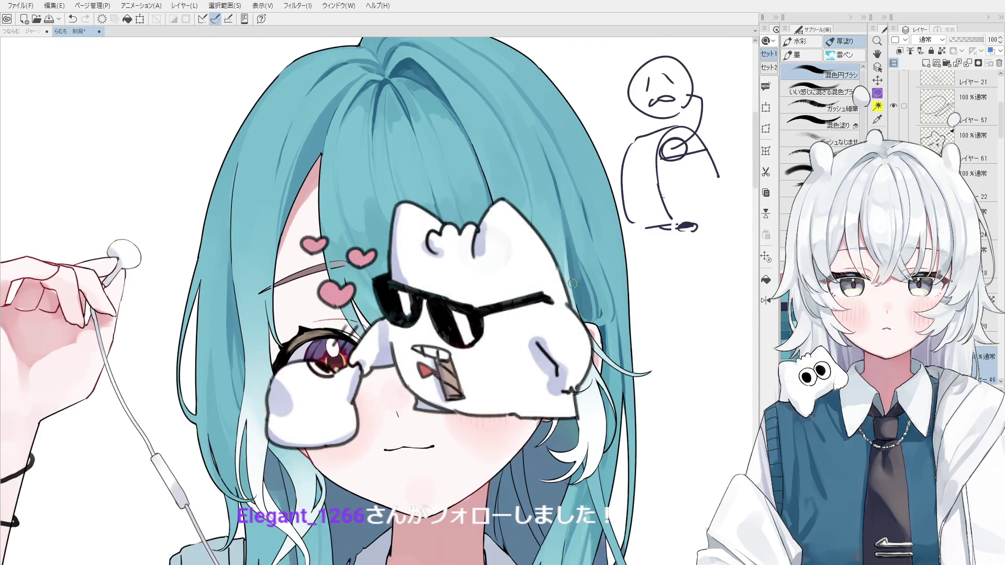
scroll(566, 289, "down", 1)
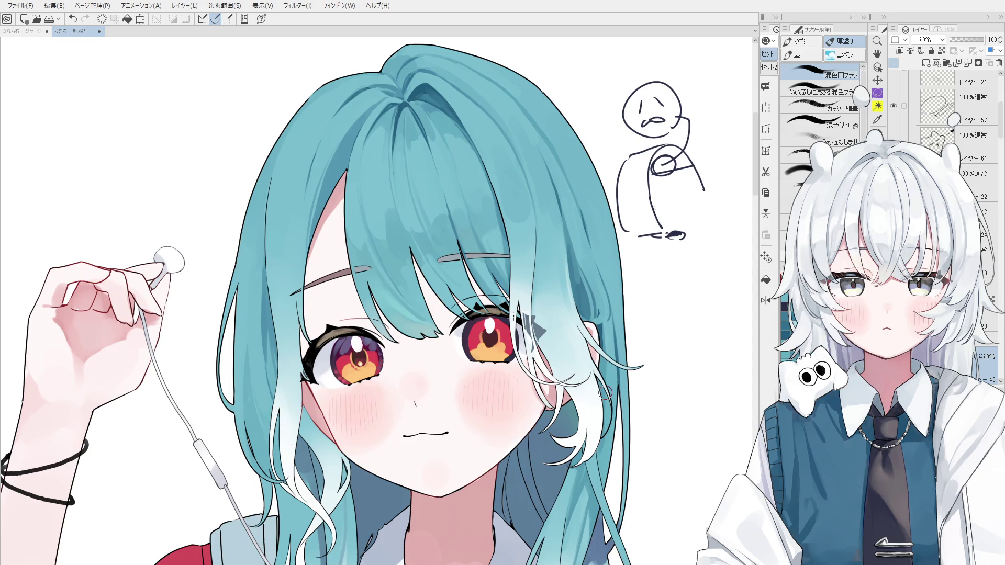
key("ctrl+shift")
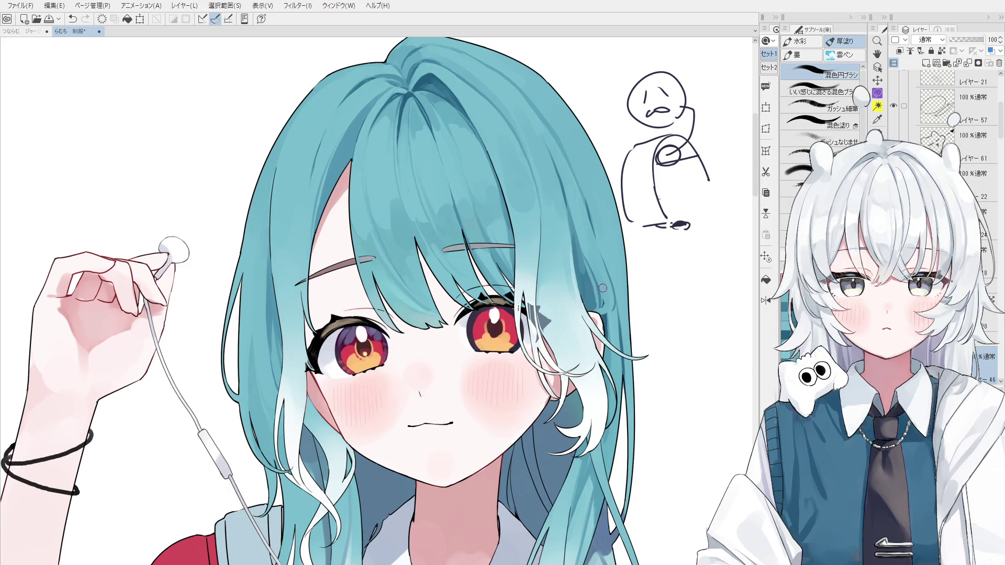
left_click_drag(616, 285, 602, 256)
key("ctrl+z")
scroll(596, 241, "down", 1)
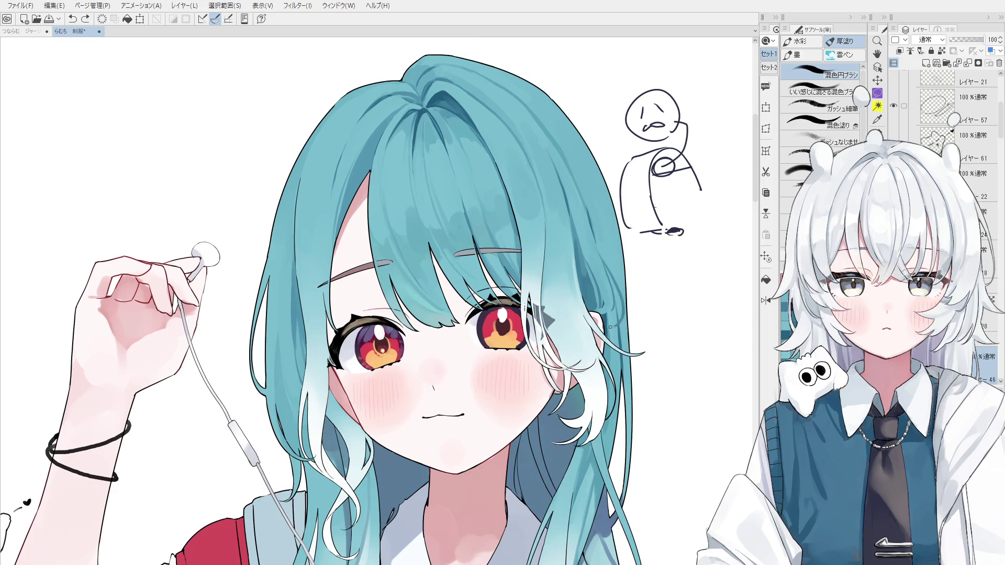
scroll(610, 327, "down", 1)
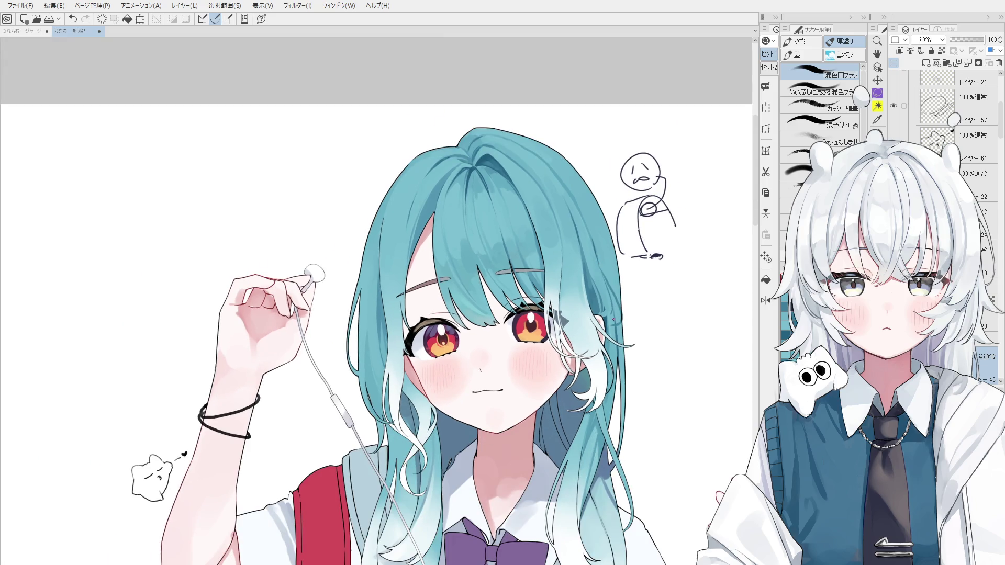
scroll(614, 315, "up", 2)
key("space")
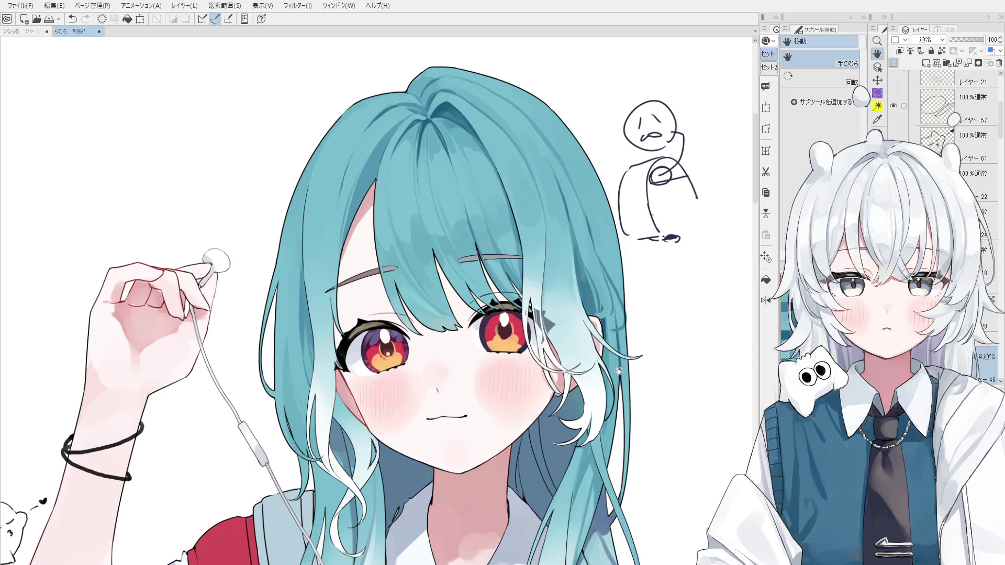
left_click_drag(634, 341, 644, 308)
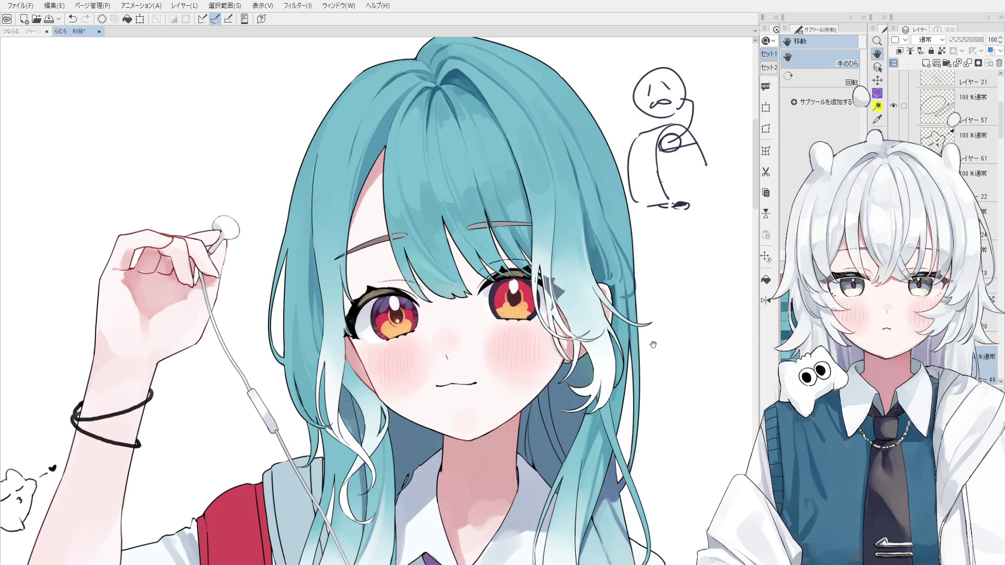
scroll(619, 264, "up", 3)
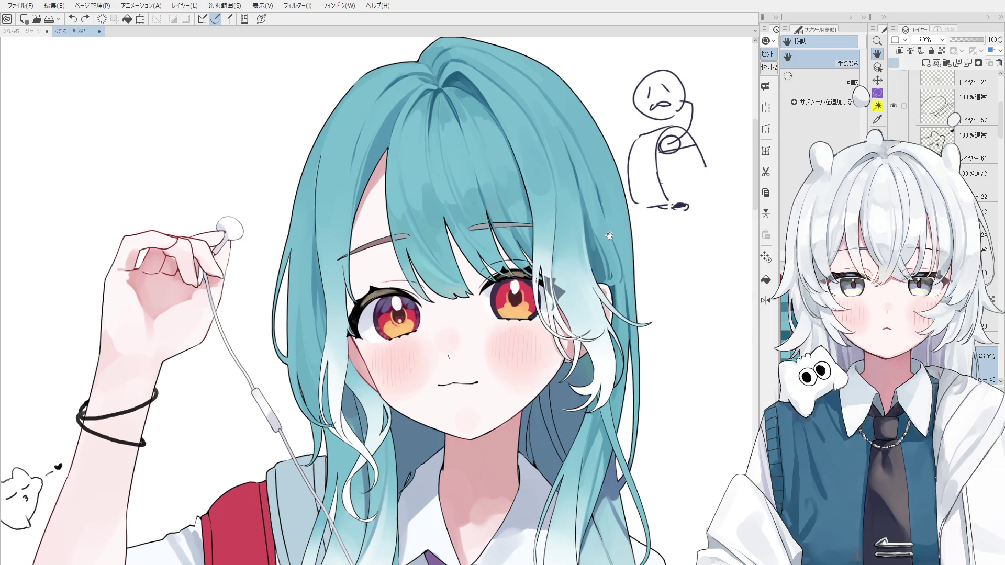
scroll(616, 256, "up", 2)
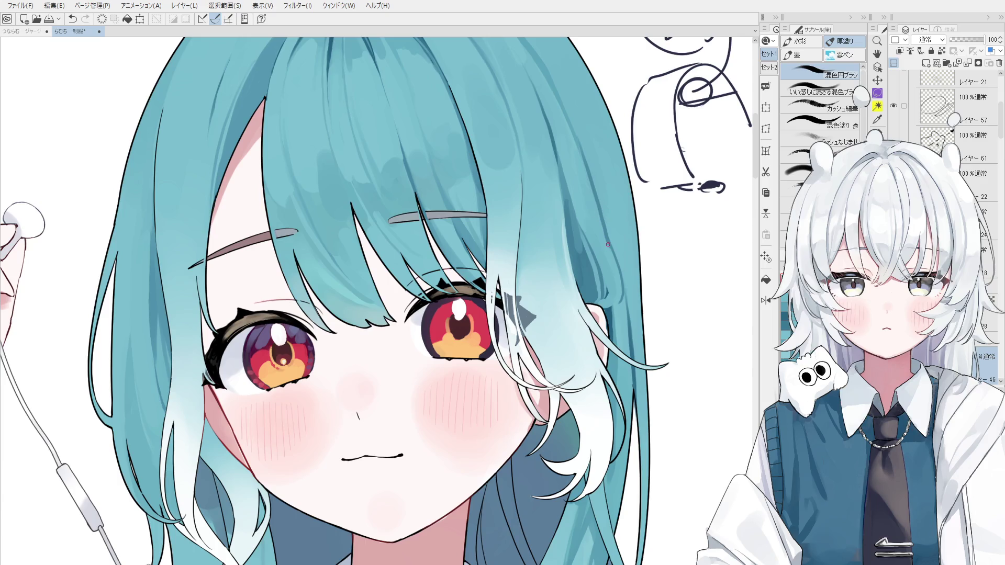
Step: Compare versions of the thin hair strand beside the left eye and redraw it
key("ctrl+z")
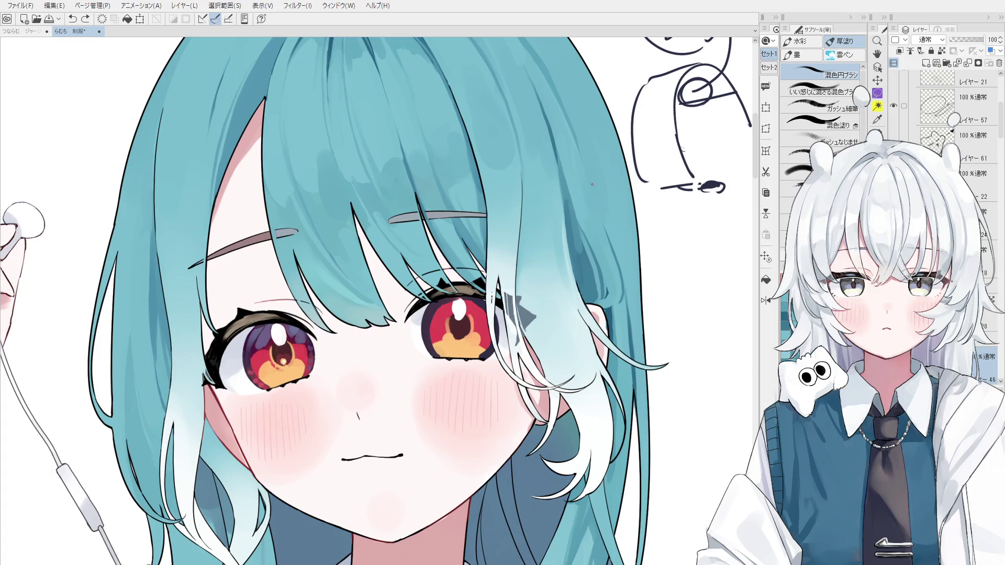
key("ctrl+y")
key("ctrl+z")
key("ctrl+y")
key("ctrl+z")
key("ctrl+z")
left_click_drag(579, 151, 604, 227)
Step: Sample the hair colour near the eye, dab a small dark mark at the hair edge, and save
key("ctrl+z")
key("ctrl+z")
mouse_move(583, 149)
left_mouse_down("alt")
mouse_move(580, 256)
mouse_move(583, 246)
left_mouse_up("alt")
left_click_drag(618, 303, 620, 304)
key("ctrl+z")
scroll(613, 309, "up", 2)
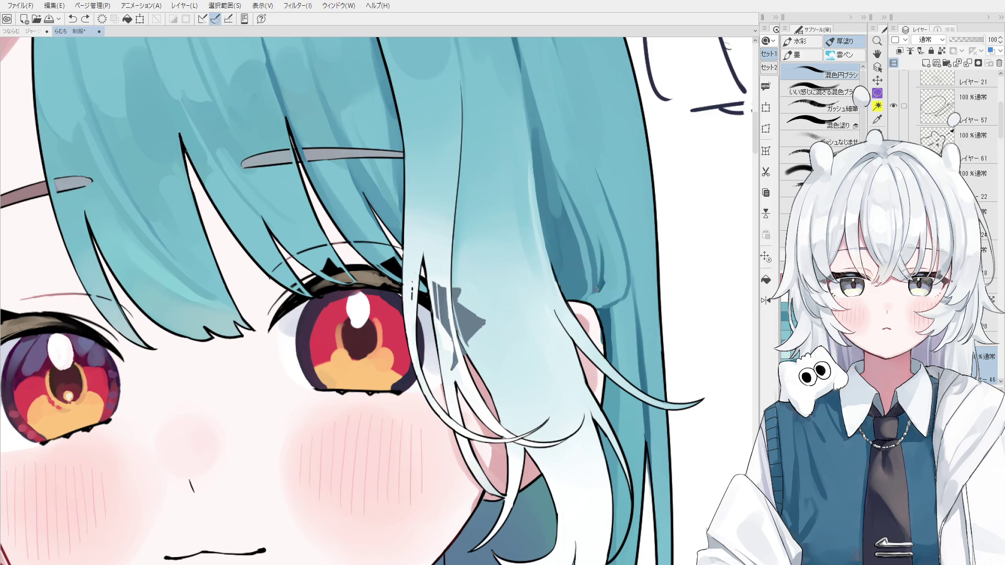
scroll(596, 288, "down", 1)
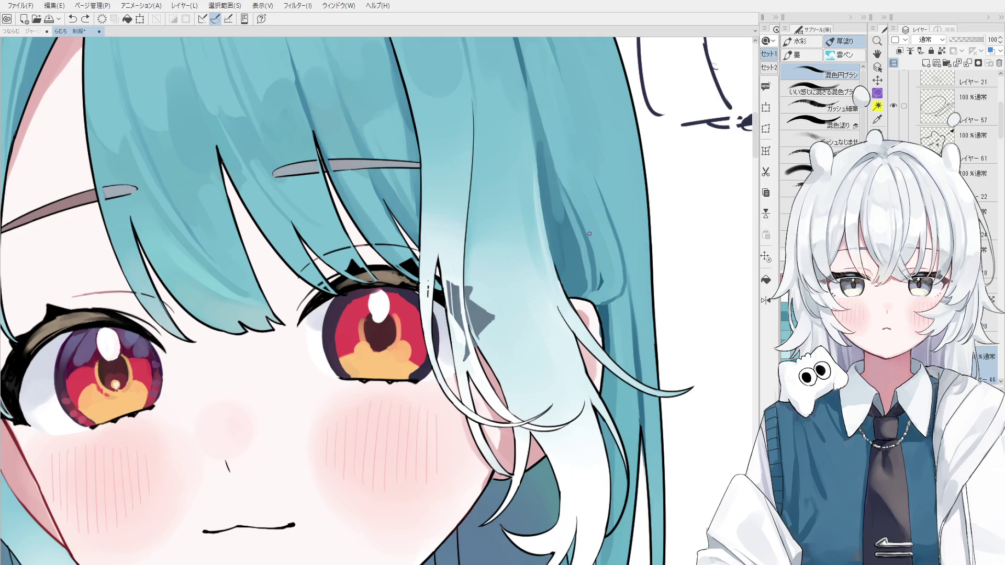
scroll(589, 233, "down", 3)
scroll(620, 297, "up", 1)
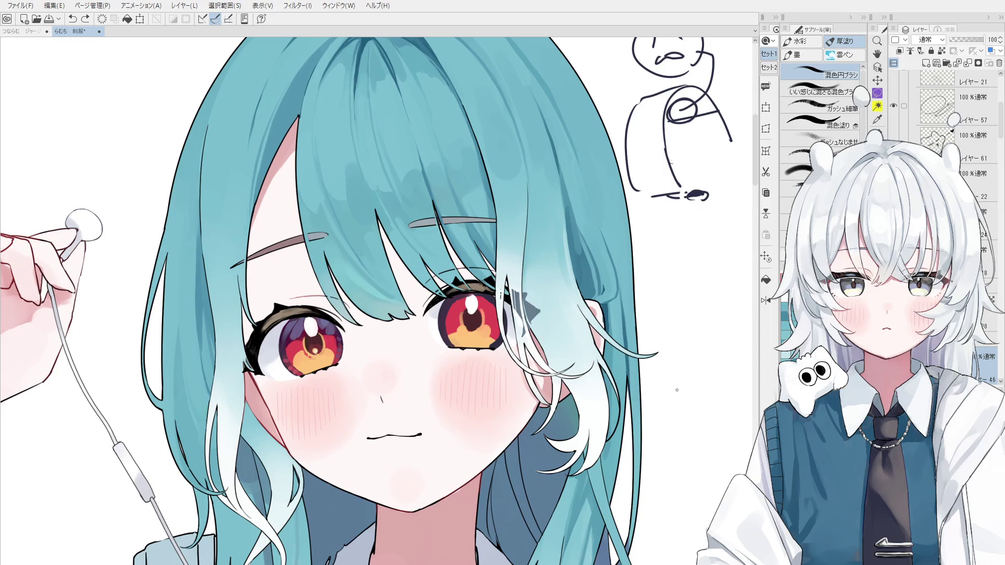
key("ctrl+s")
Step: Select the layer under that spot of hair and return to the blending brush
key("o")
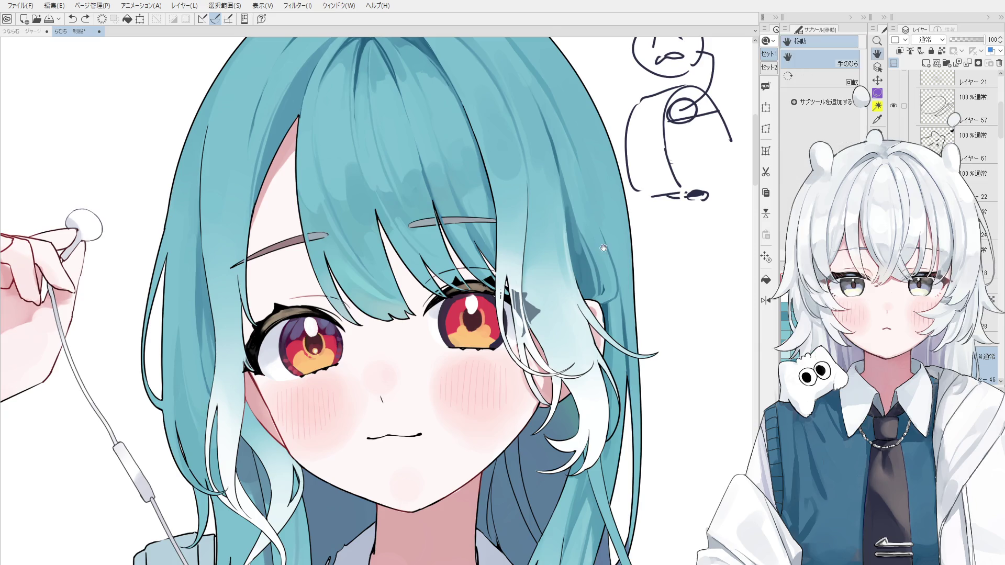
left_click(587, 279)
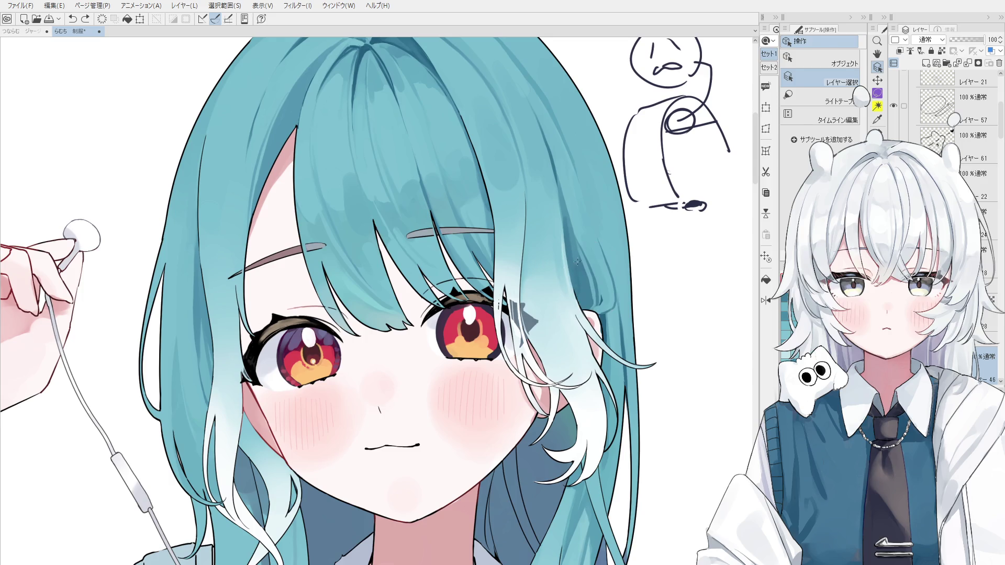
key("b")
scroll(594, 289, "down", 2)
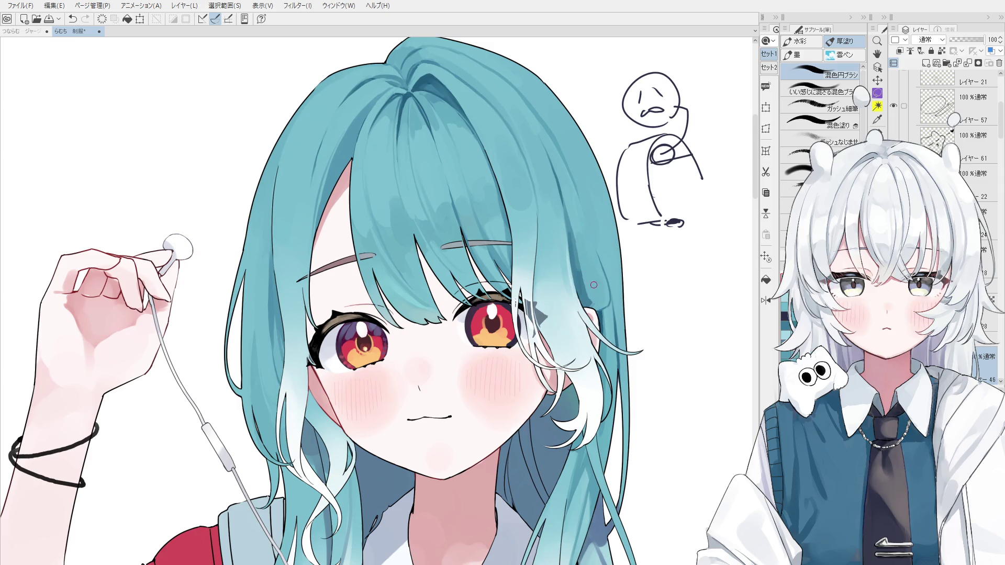
Step: Paint a short stroke on the hair strand by the eye, retrying with a sampled colour
left_click_drag(586, 304, 587, 254)
key("ctrl+z")
left_click_drag(586, 306, 587, 225)
scroll(591, 288, "down", 1)
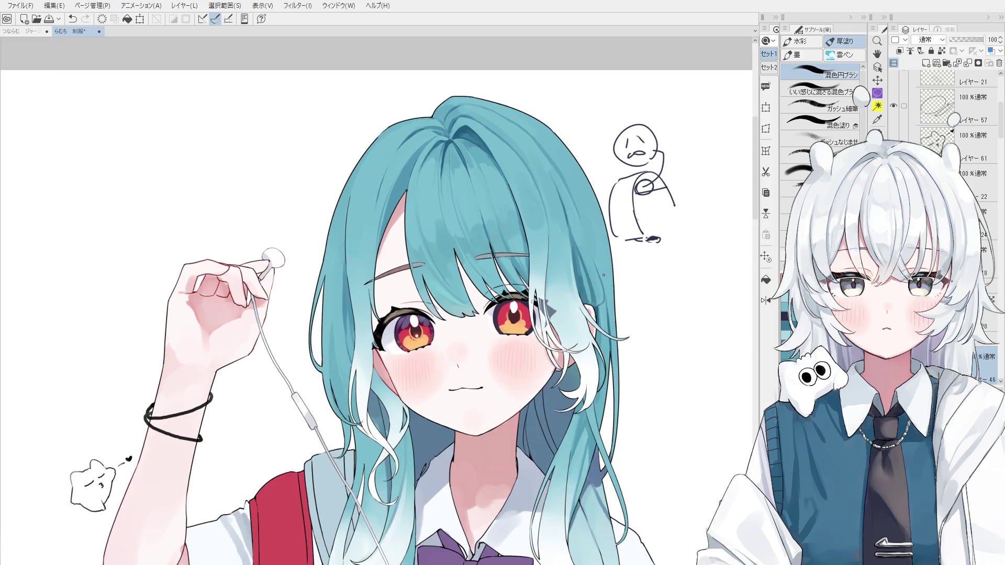
left_click(599, 322, "alt")
key("ctrl+z")
scroll(597, 314, "up", 3)
Step: Erase a small spot on the hair, then resample the hair colour for painting
key("e")
left_click(591, 318)
scroll(591, 318, "down", 1)
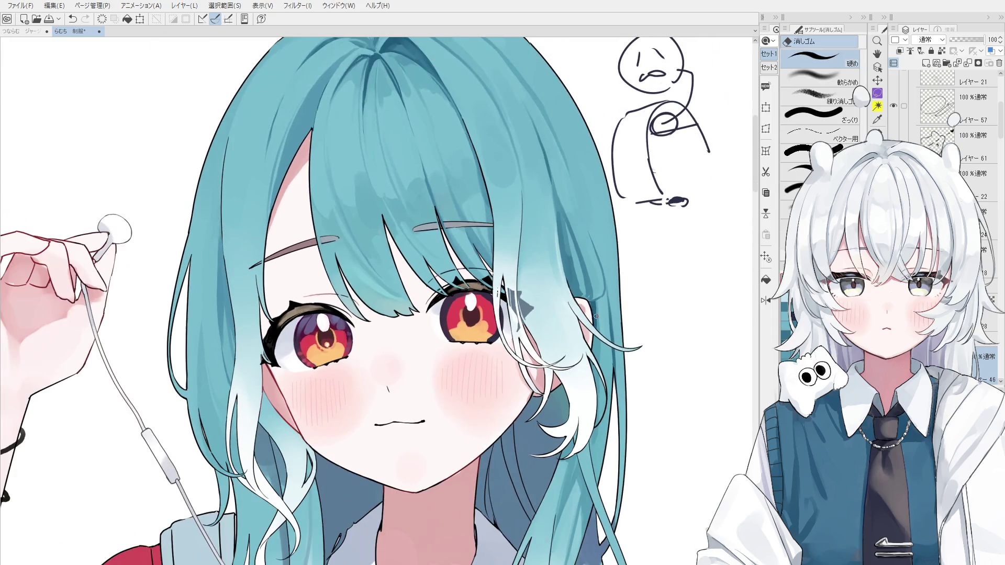
key("b")
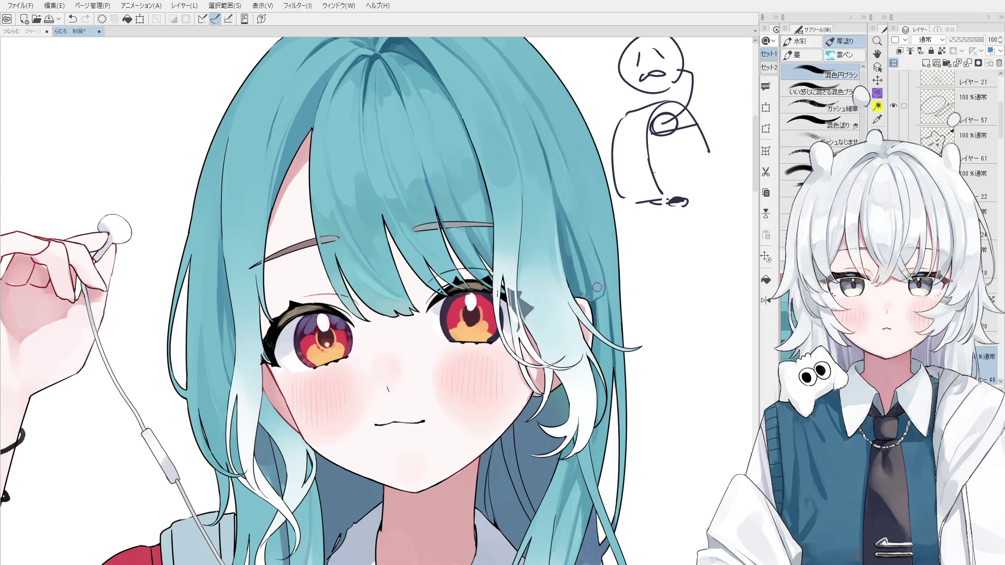
left_click(597, 316, "alt")
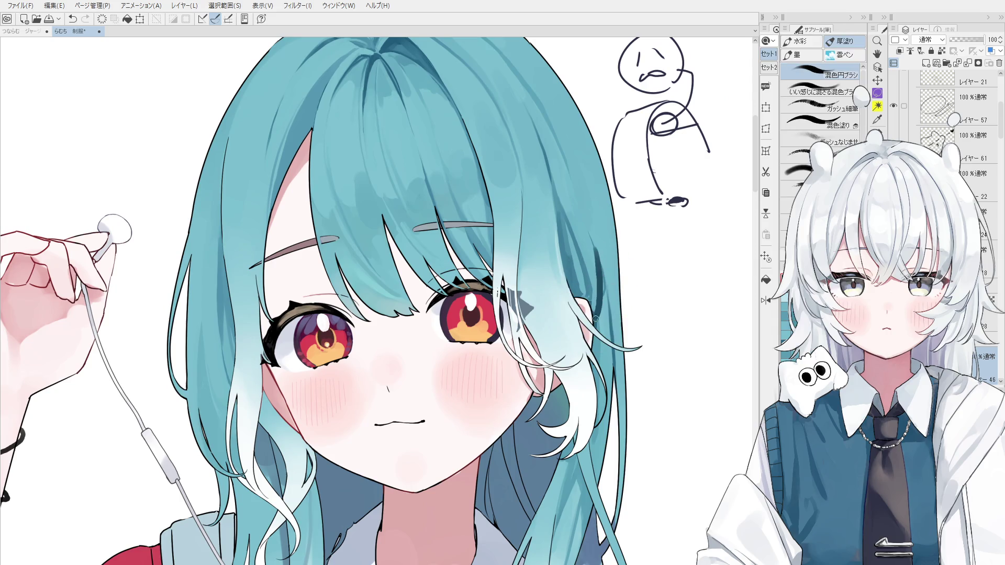
scroll(609, 307, "down", 1)
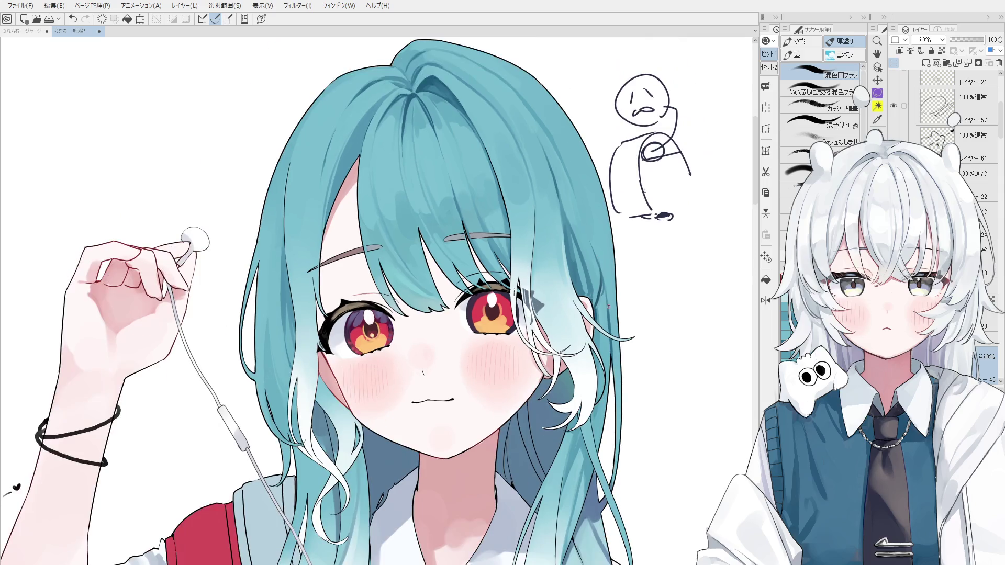
Step: Pan and tilt the canvas, reset its rotation, and zoom in on the eye
left_click_drag(558, 356, 607, 302)
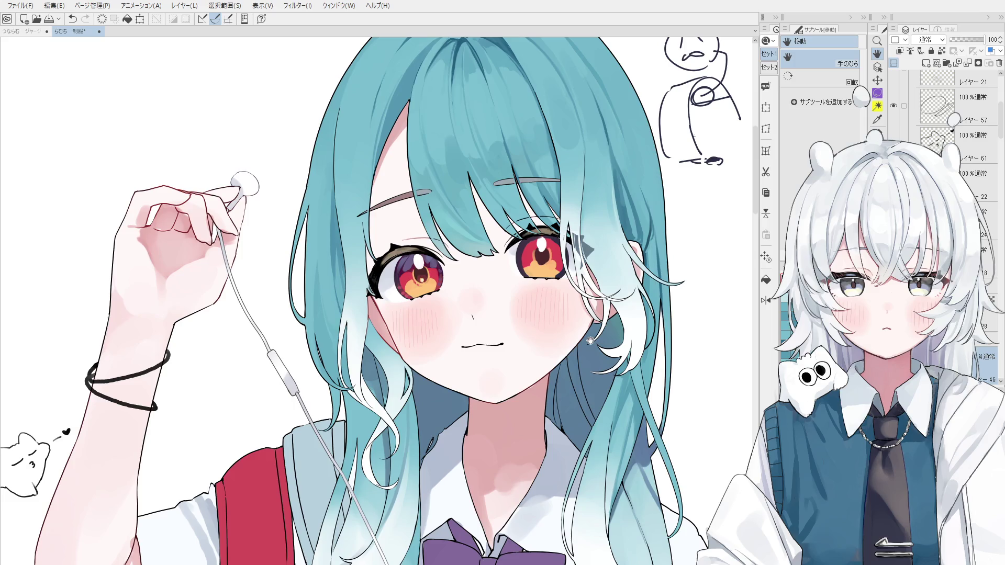
mouse_move(590, 341)
left_mouse_down()
mouse_move(410, 399)
mouse_move(548, 412)
left_mouse_up()
key("ctrl+@")
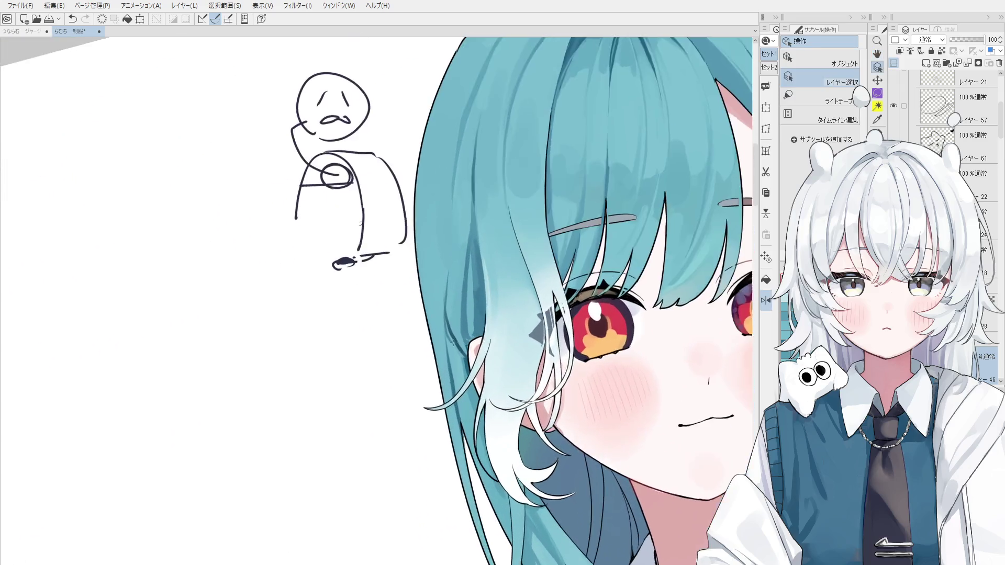
scroll(460, 347, "up", 2)
key("b")
scroll(459, 347, "up", 2)
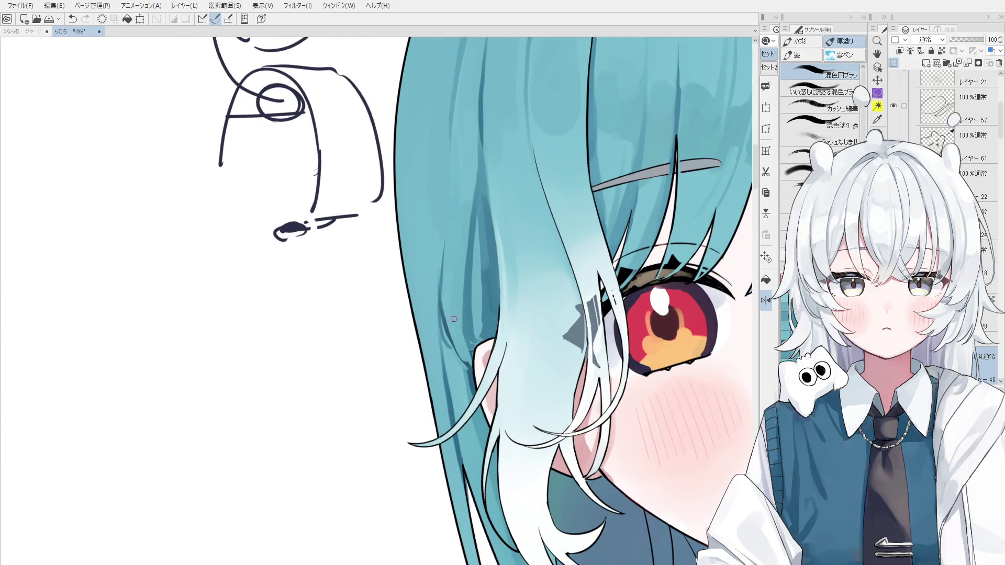
scroll(453, 319, "up", 1)
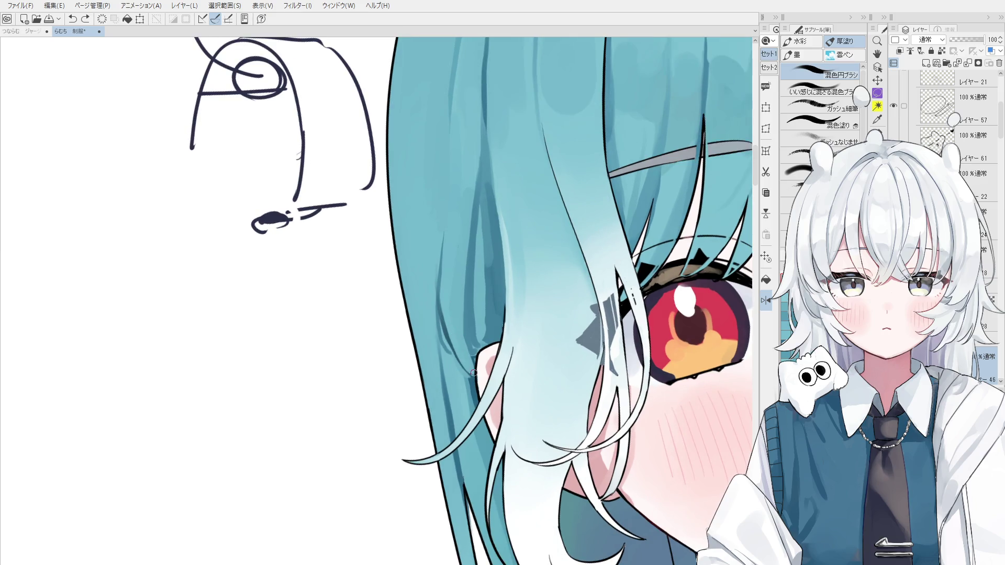
scroll(473, 362, "down", 1)
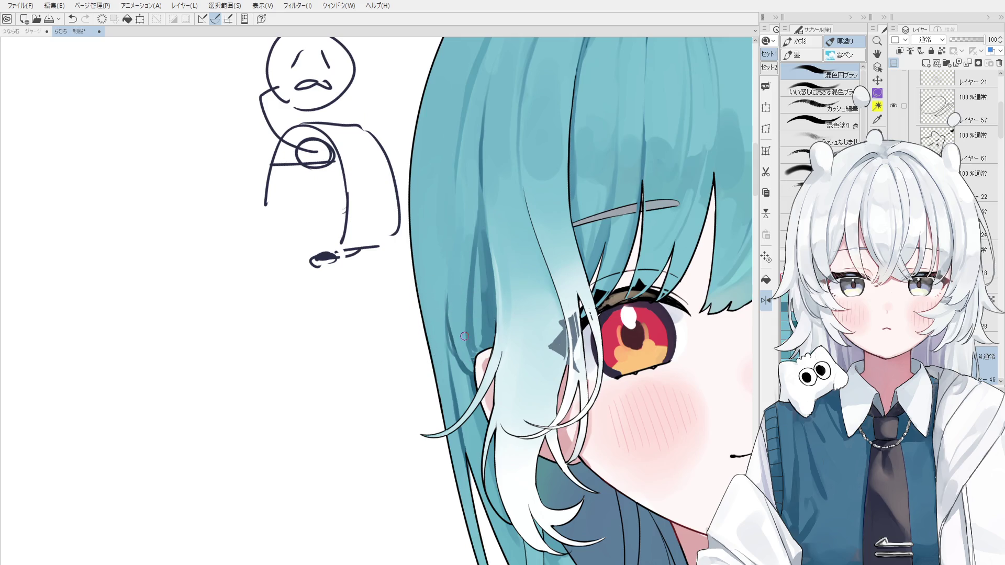
Step: Sample several hair colours from around the face and higher up the hair
left_click(444, 304, "alt")
left_click(478, 274, "alt")
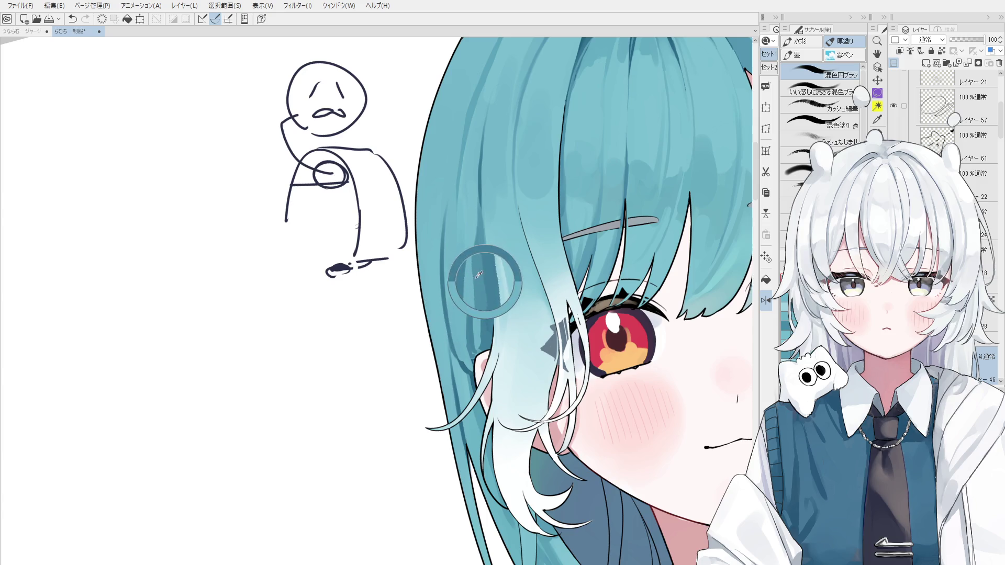
left_click(462, 177, "alt")
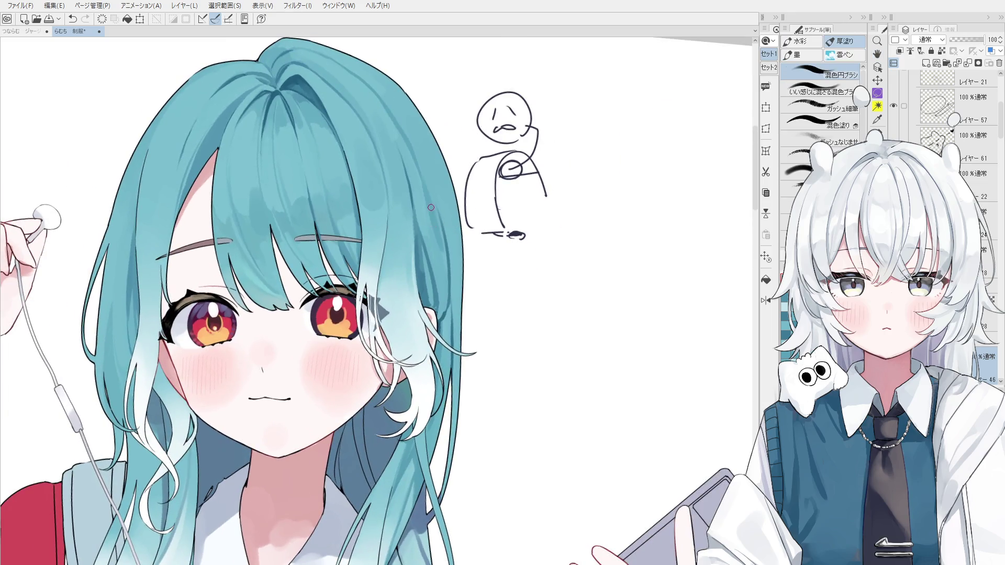
left_click(428, 199, "alt")
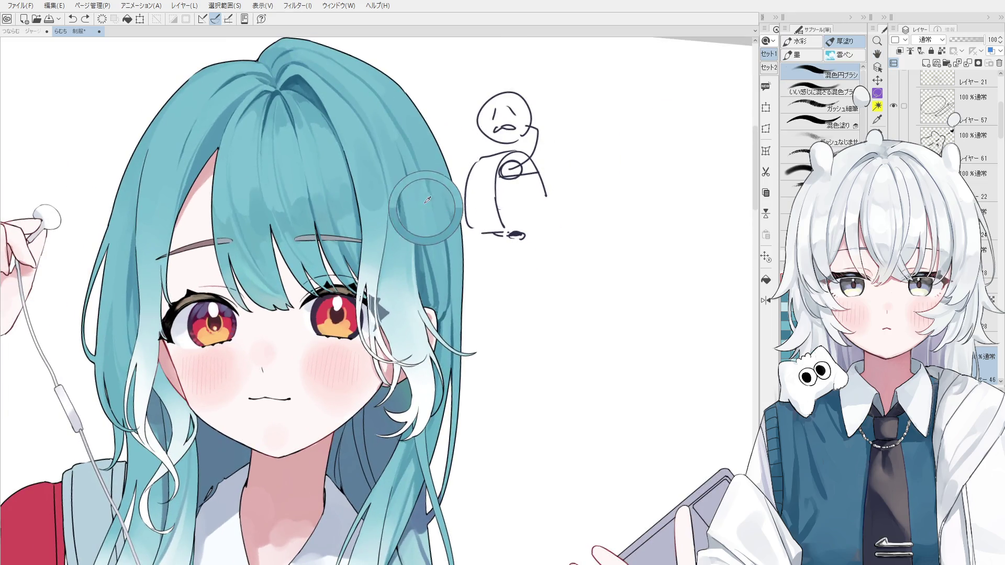
Step: Tilt and pan the canvas to recentre the face, sampling the teal hair colour
left_click(429, 275, "alt")
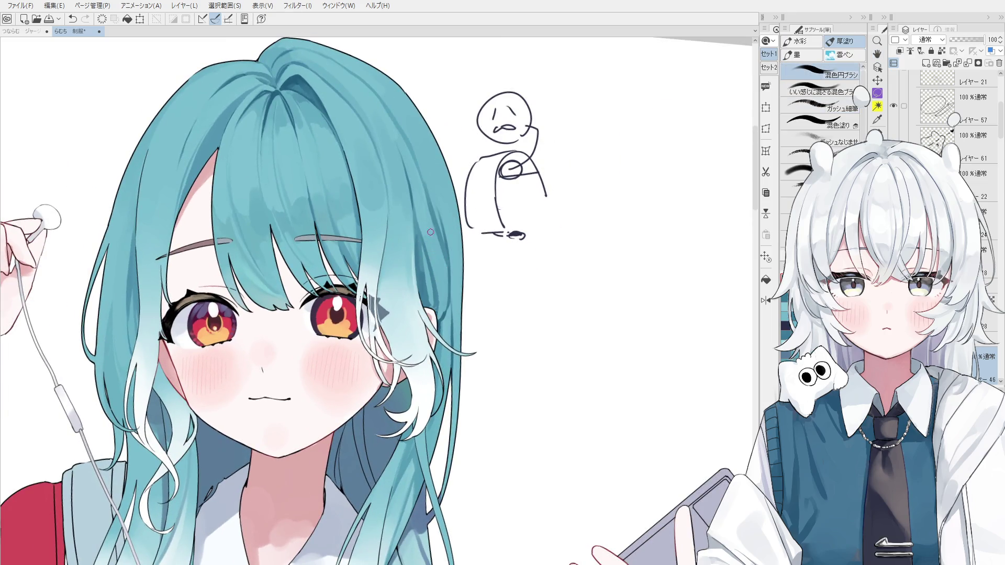
key("minus")
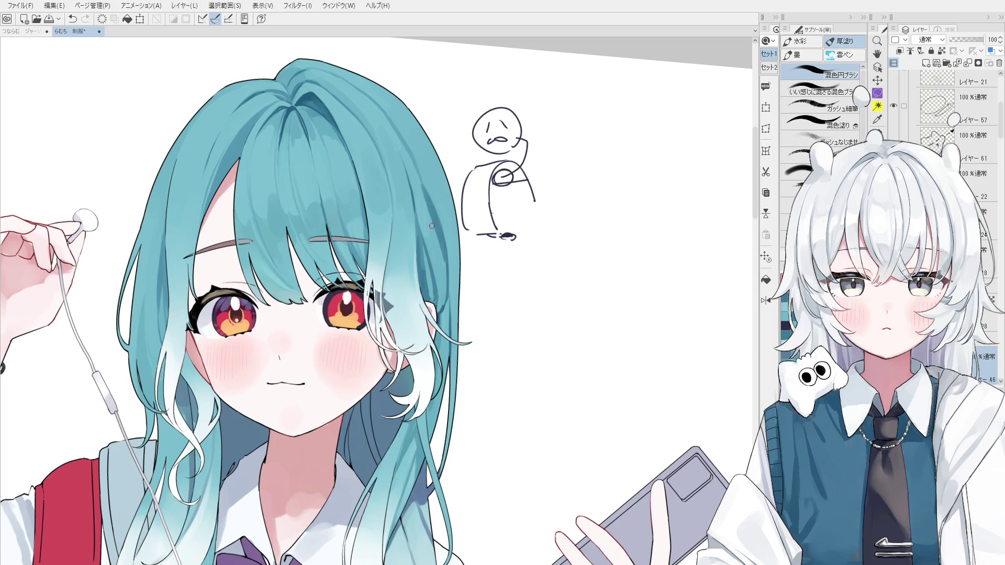
key("h")
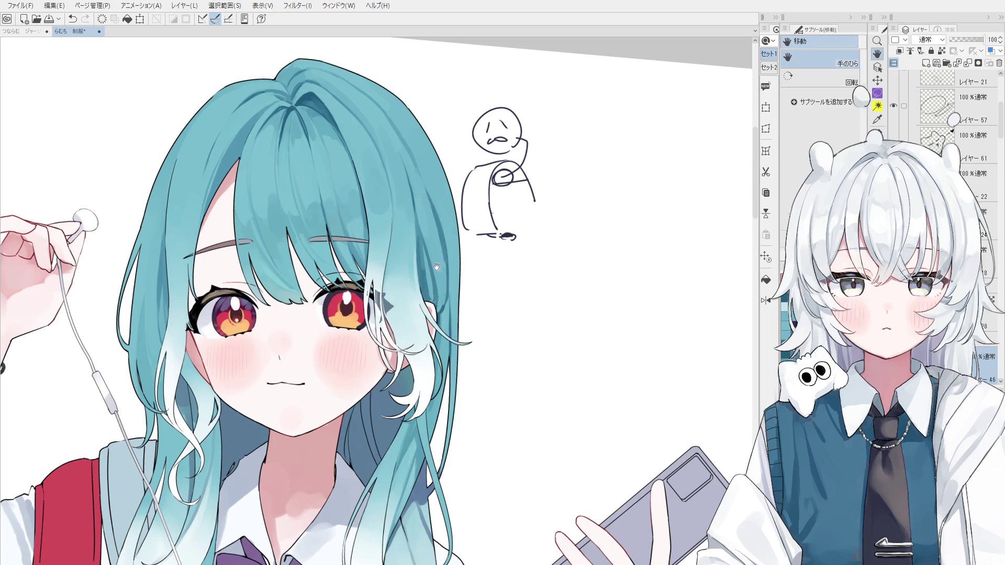
left_click_drag(436, 267, 493, 283)
key("b")
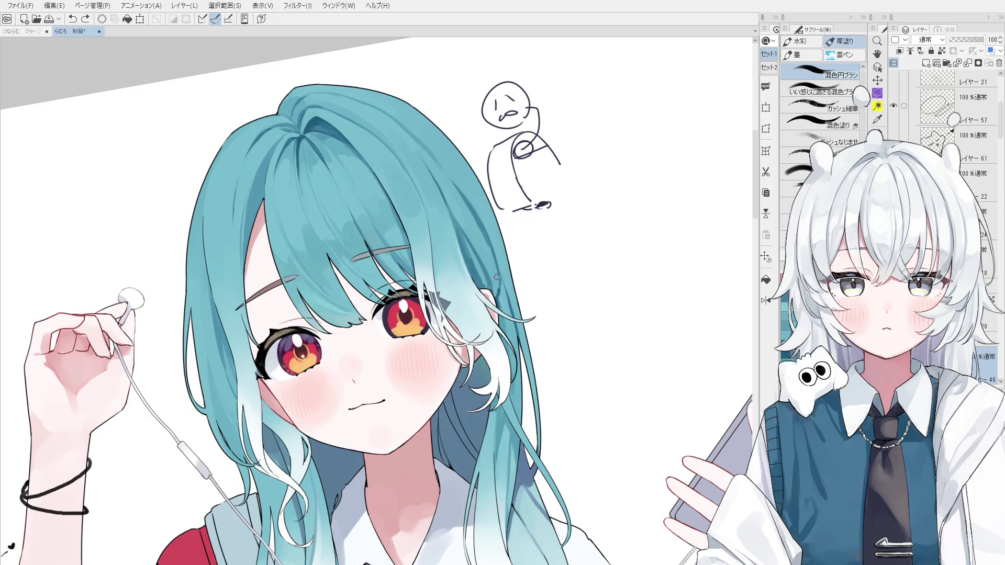
left_click(504, 284, "alt")
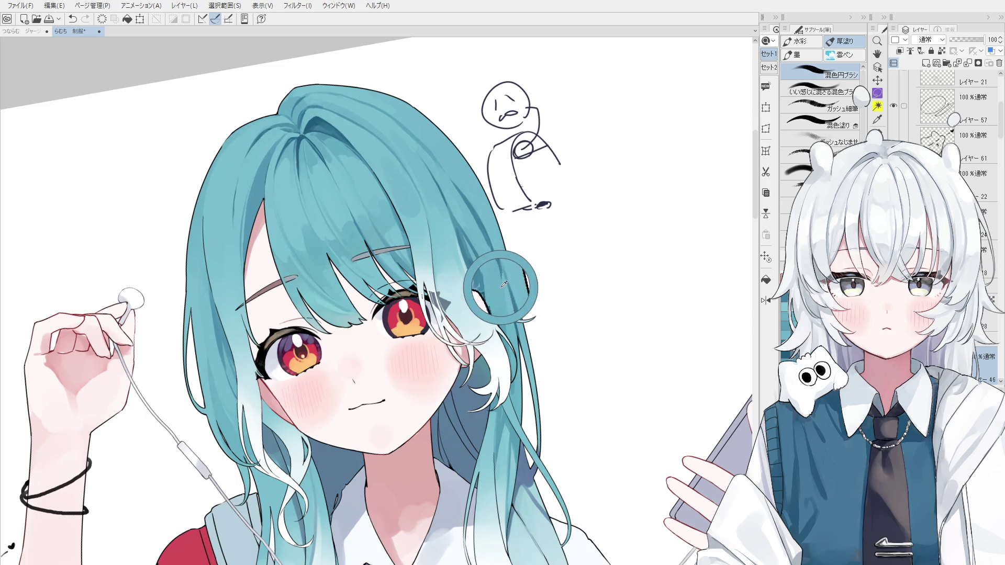
key("h")
left_click_drag(479, 262, 521, 258)
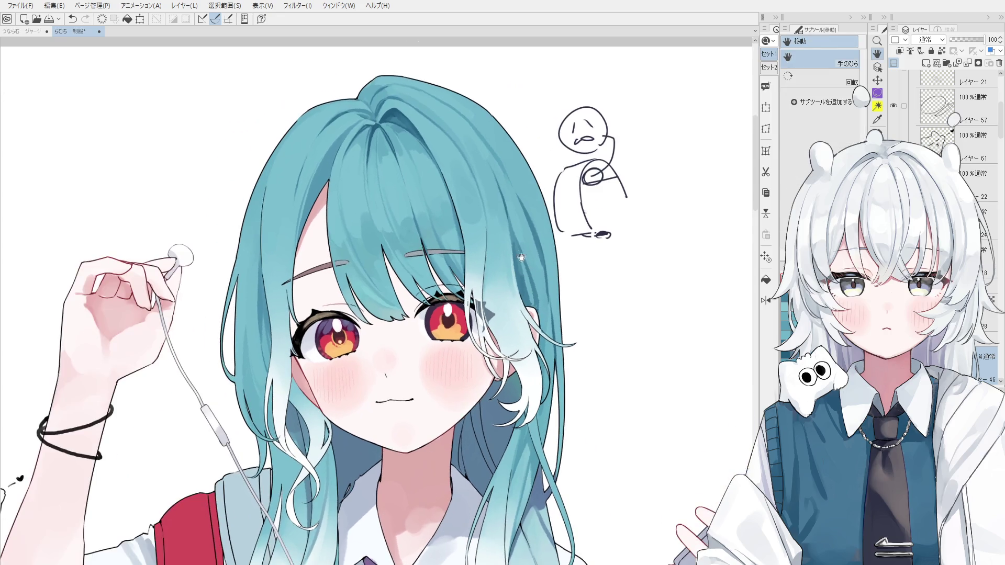
scroll(561, 291, "down", 2)
key("b")
Step: Compare the hair-edge stroke with and without it, keeping the stroke
key("ctrl+z")
key("ctrl+y")
key("ctrl+z")
key("ctrl+y")
key("ctrl+z")
key("ctrl+y")
key("ctrl+z")
key("ctrl+y")
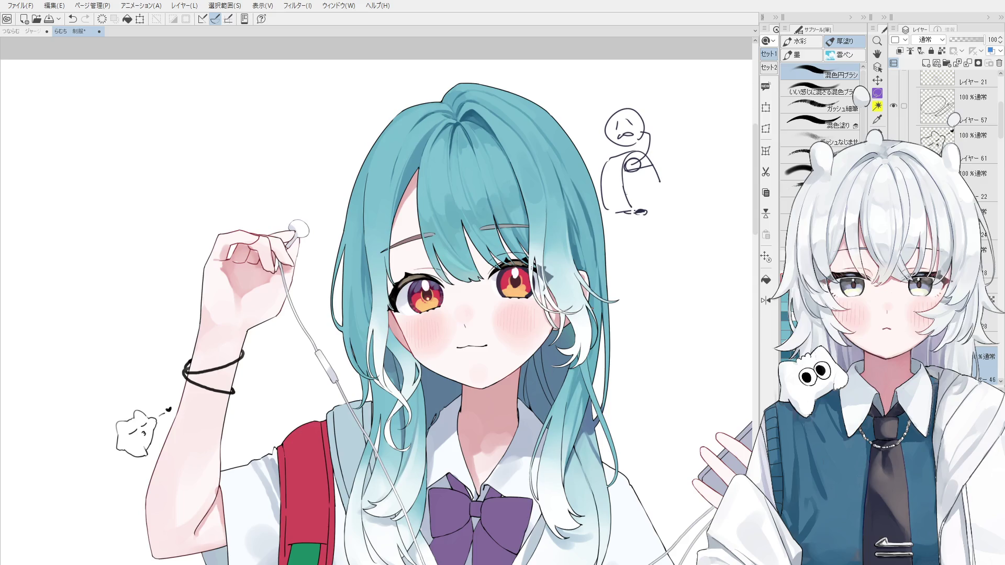
scroll(377, 298, "up", 3)
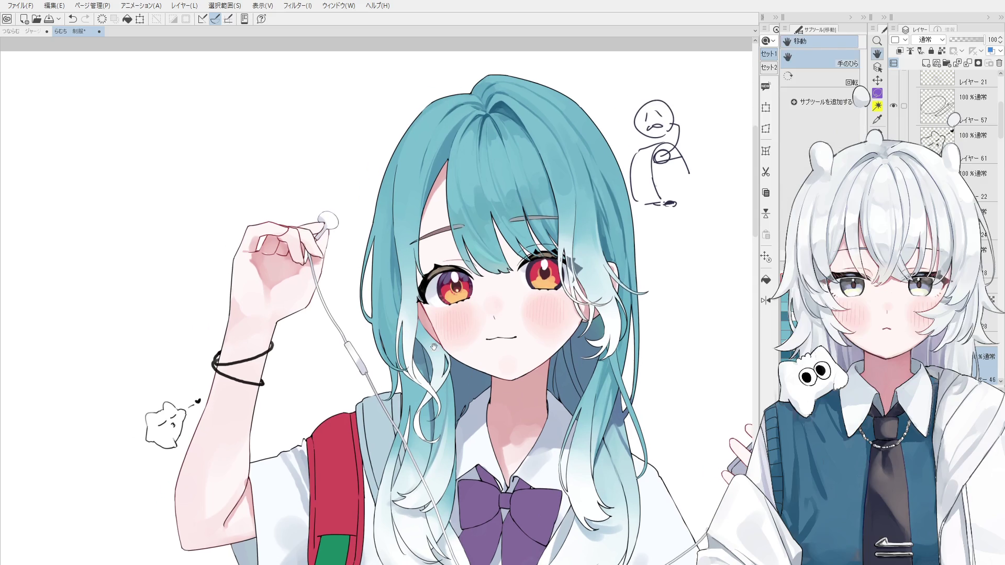
Step: Zoom in on the face and make the blending brush smaller
scroll(490, 425, "up", 2)
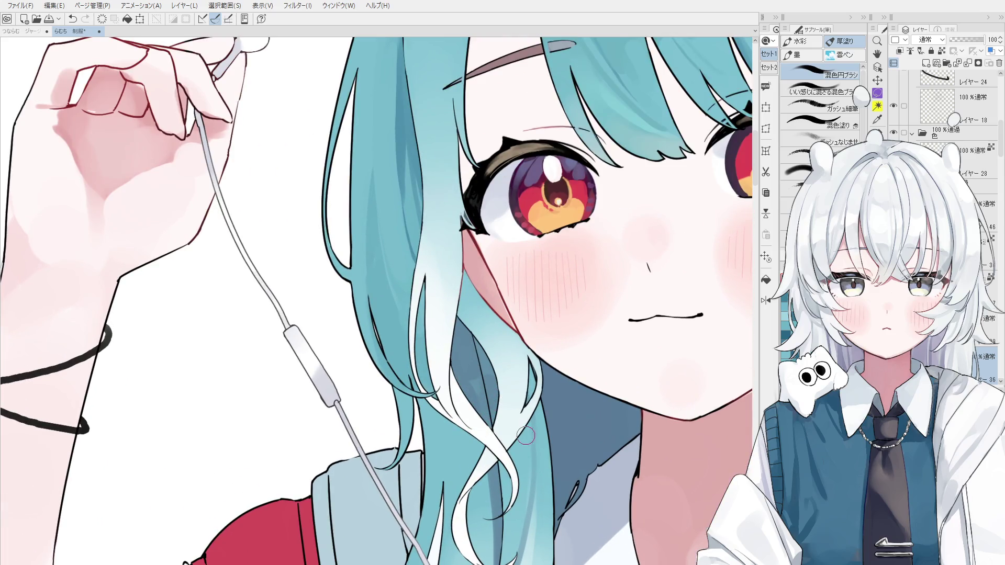
scroll(526, 393, "down", 3)
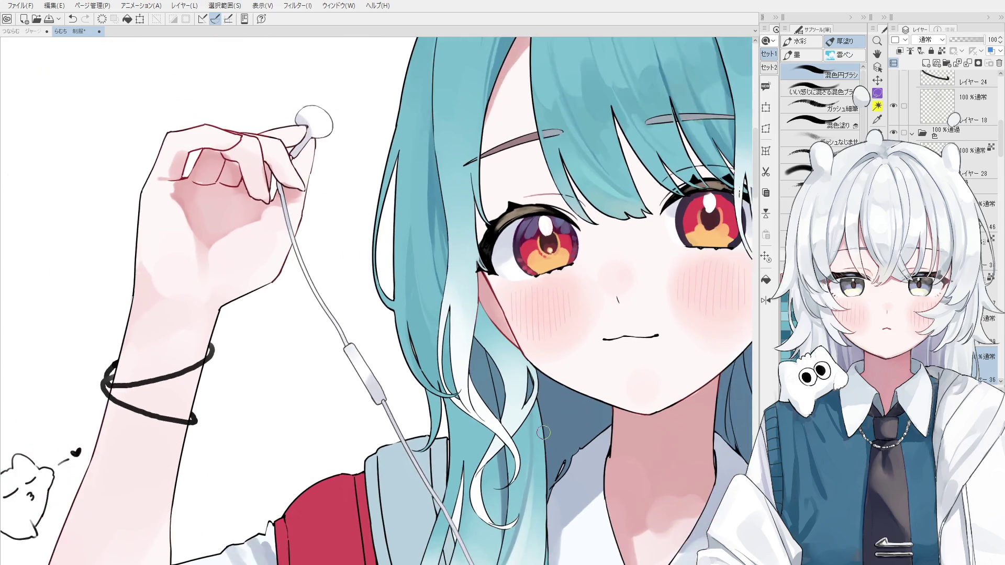
scroll(543, 458, "up", 3)
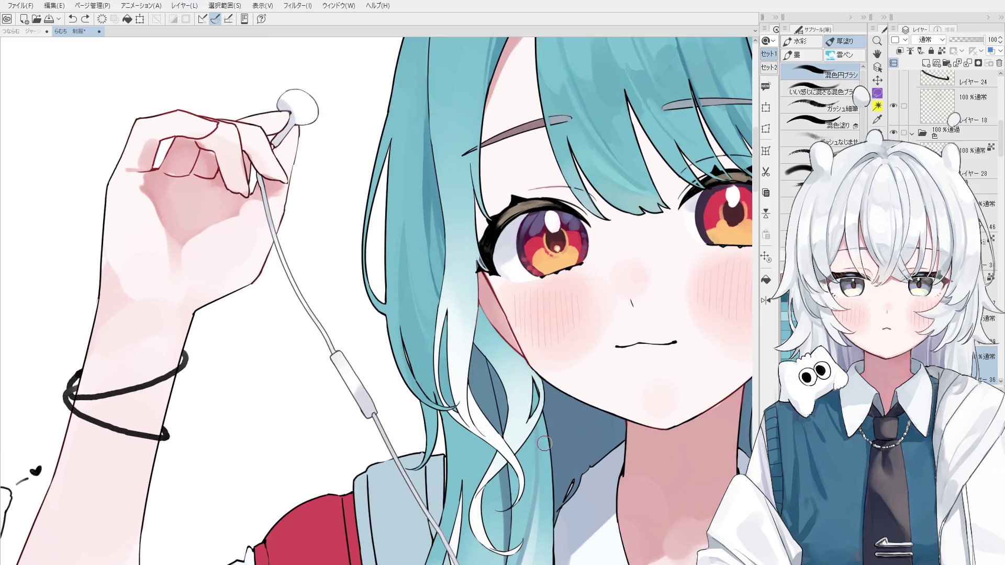
scroll(555, 486, "down", 1)
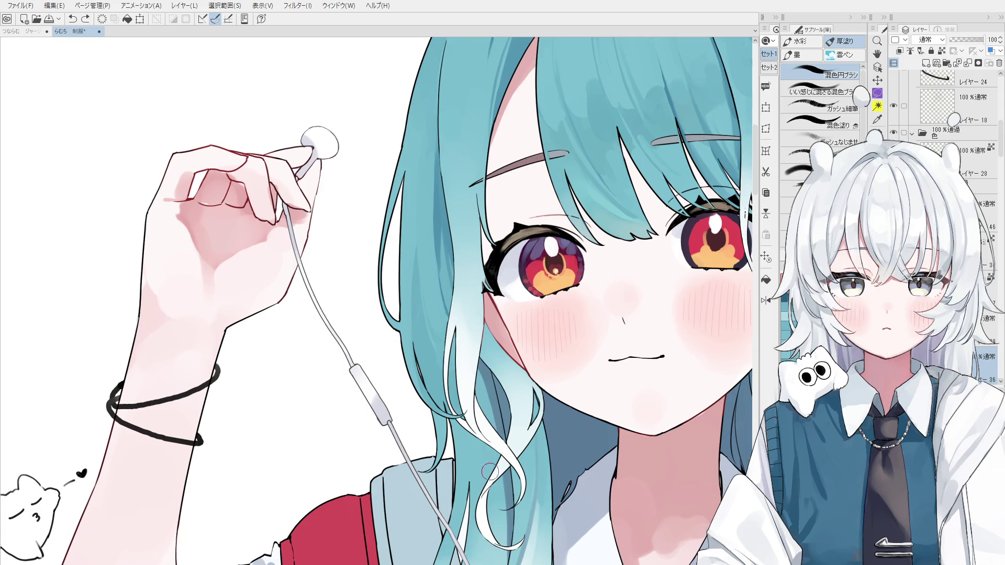
scroll(491, 461, "down", 1)
scroll(471, 419, "down", 1)
left_click_drag(470, 416, 463, 375)
key("ctrl+z")
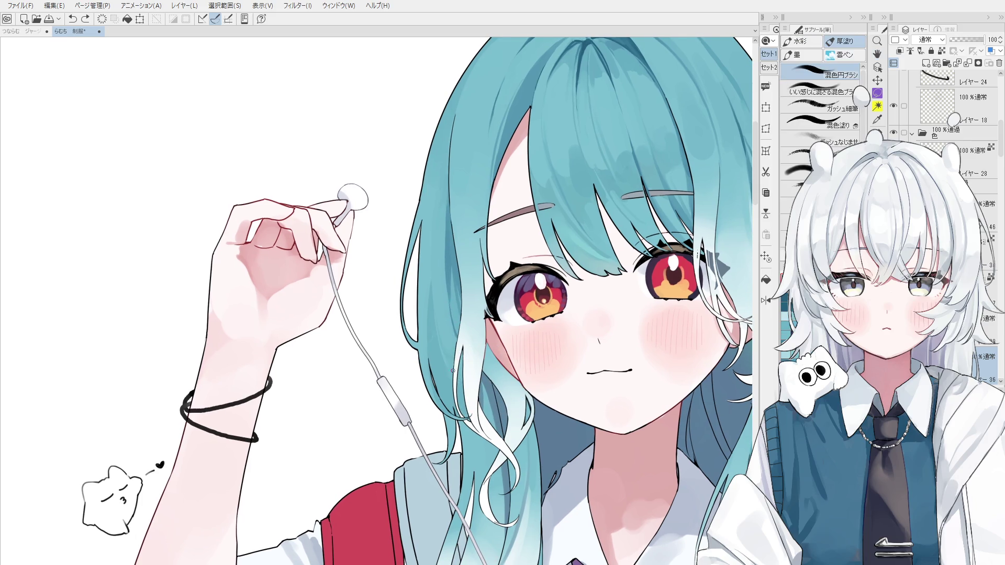
Step: Blend the hair edge left of the face with short strokes, retrying misses
left_click_drag(443, 304, 461, 398)
left_click_drag(434, 320, 456, 419)
key("ctrl+z")
key("ctrl+z")
mouse_move(440, 366)
left_mouse_down()
mouse_move(450, 422)
mouse_move(464, 350)
left_mouse_up()
key("ctrl+z")
scroll(447, 396, "down", 3)
scroll(464, 350, "up", 2)
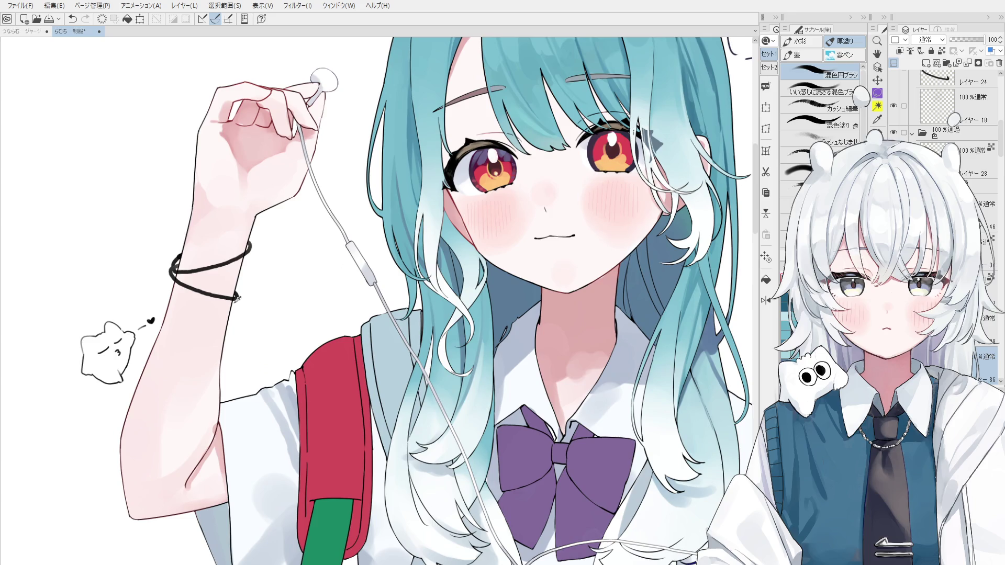
key("o")
key("b")
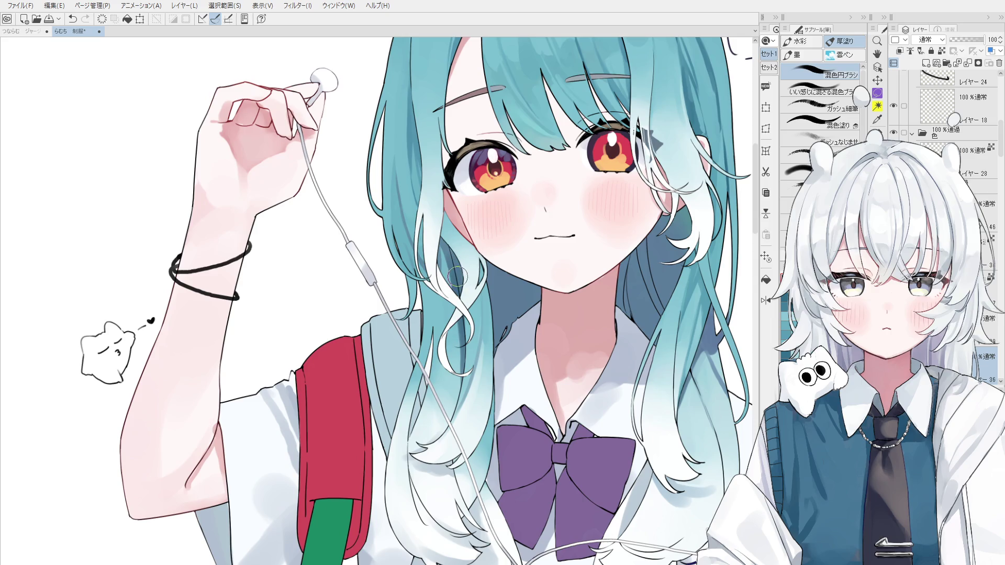
Step: Draw light hair strand strokes framing the face, undoing misplaced attempts
left_click_drag(457, 325, 457, 372)
key("ctrl+z")
key("ctrl+y")
key("ctrl+z")
left_click_drag(432, 302, 434, 344)
key("ctrl+z")
key("ctrl+z")
key("ctrl+z")
mouse_move(430, 288)
left_mouse_down()
mouse_move(431, 342)
mouse_move(416, 387)
left_mouse_up()
scroll(439, 345, "down", 1)
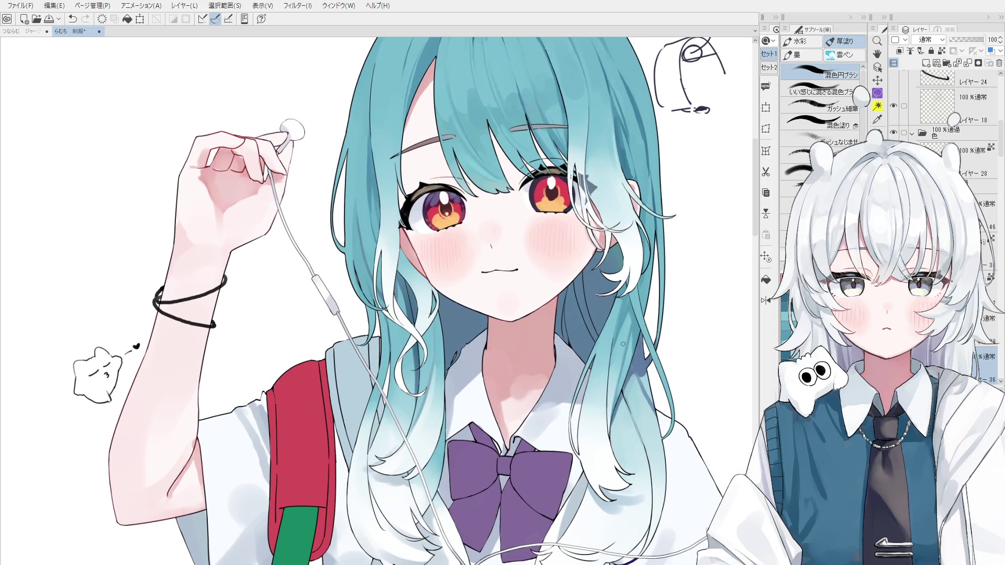
key("ctrl+z")
left_click_drag(612, 352, 631, 305)
key("ctrl+z")
Step: Add thin darker strokes and a subtle blend on the hair beside the face
scroll(626, 333, "up", 2)
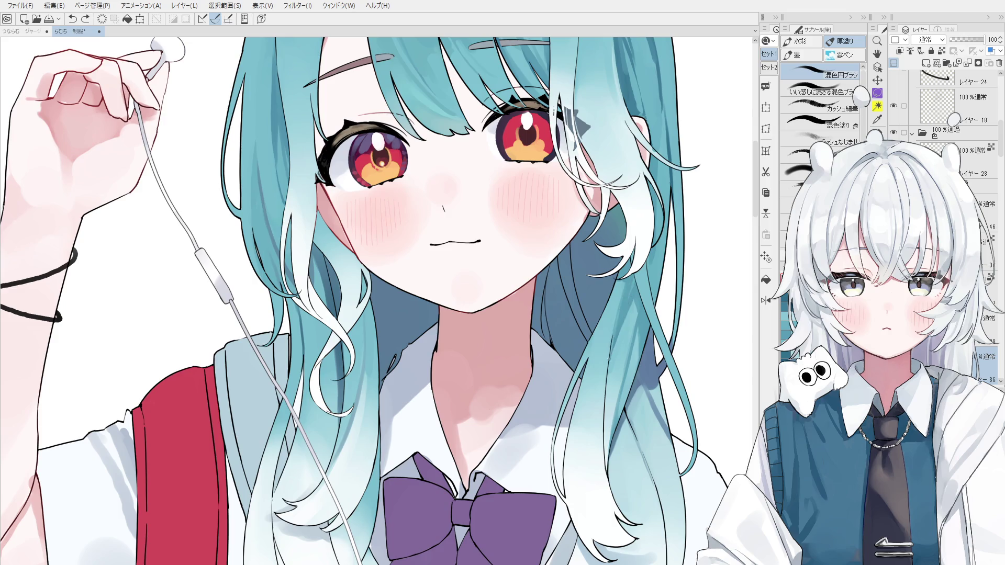
left_click_drag(630, 279, 622, 336)
left_click_drag(638, 291, 620, 333)
key("ctrl+z")
scroll(658, 305, "up", 1)
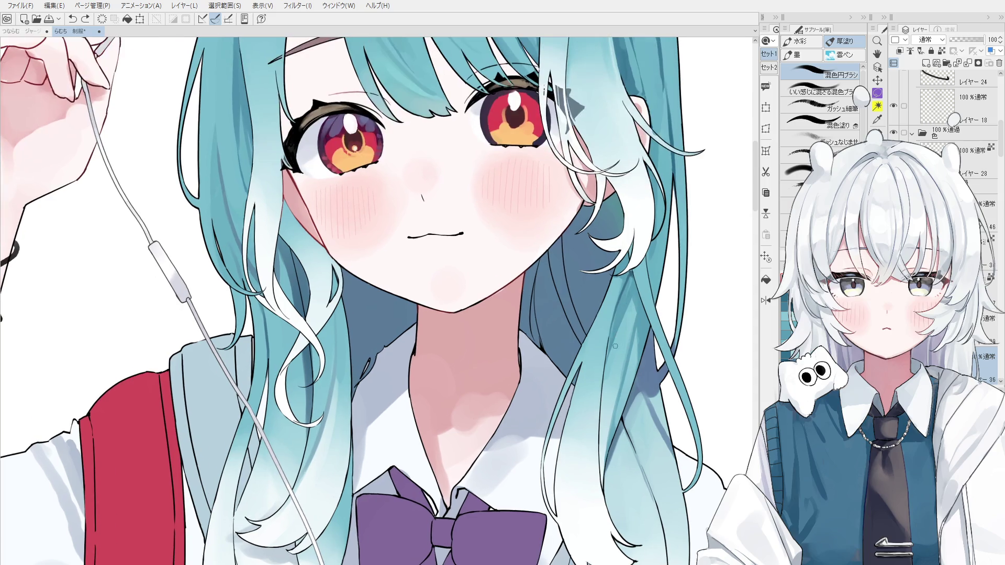
left_click_drag(634, 299, 628, 273)
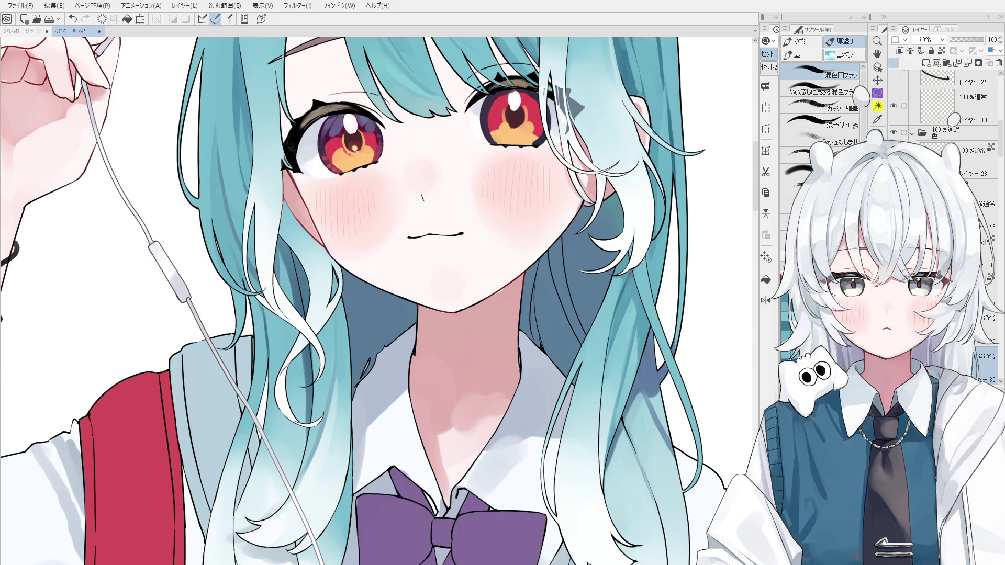
Step: Mirror the canvas view and deepen the shadow in the hair beside the face
key("h")
scroll(437, 359, "up", 5)
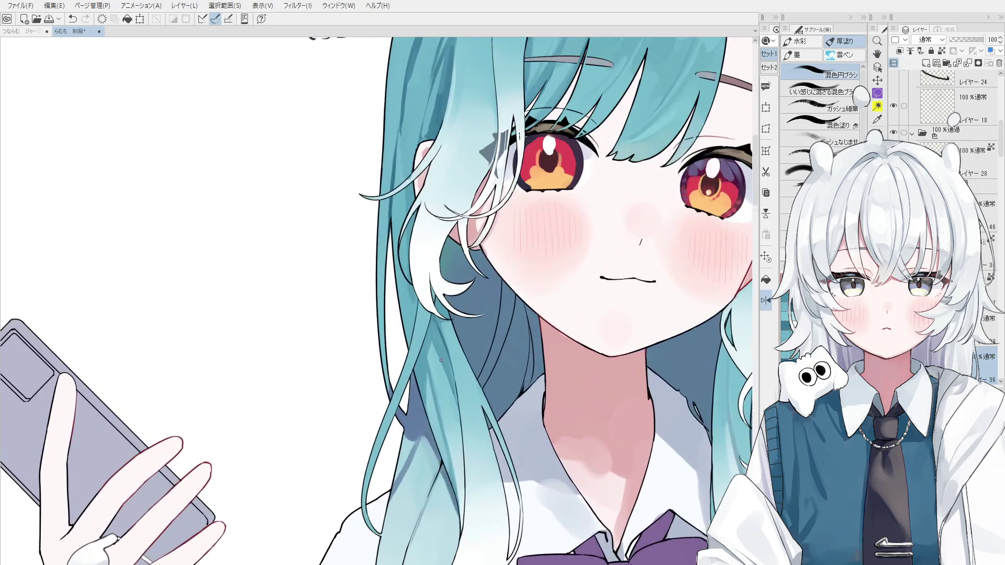
left_click_drag(437, 359, 437, 340)
scroll(429, 319, "down", 1)
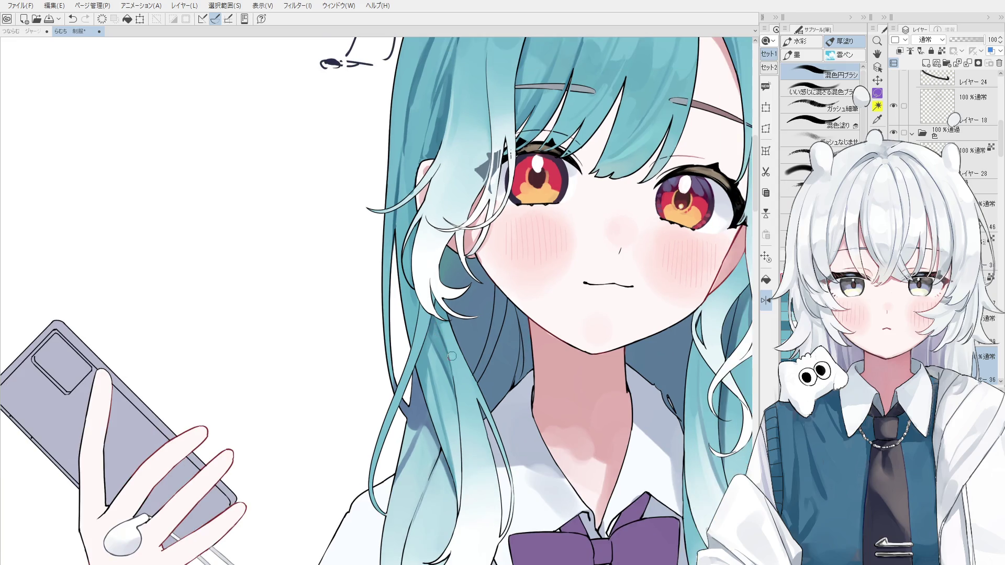
scroll(430, 320, "up", 1)
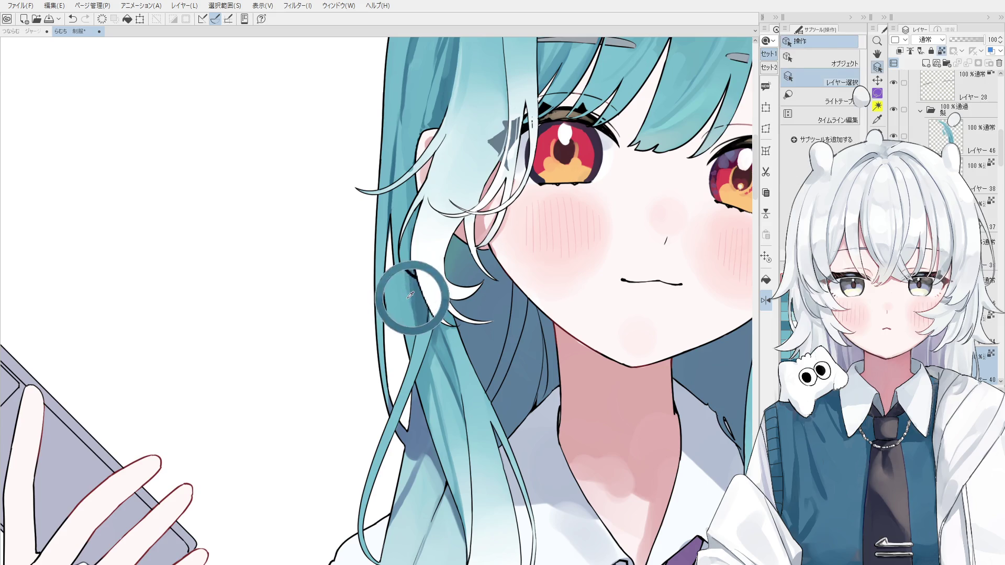
Step: Swap between the fine and blending brushes and select the layer under the hair
scroll(410, 302, "up", 1)
key("b")
scroll(414, 293, "up", 1)
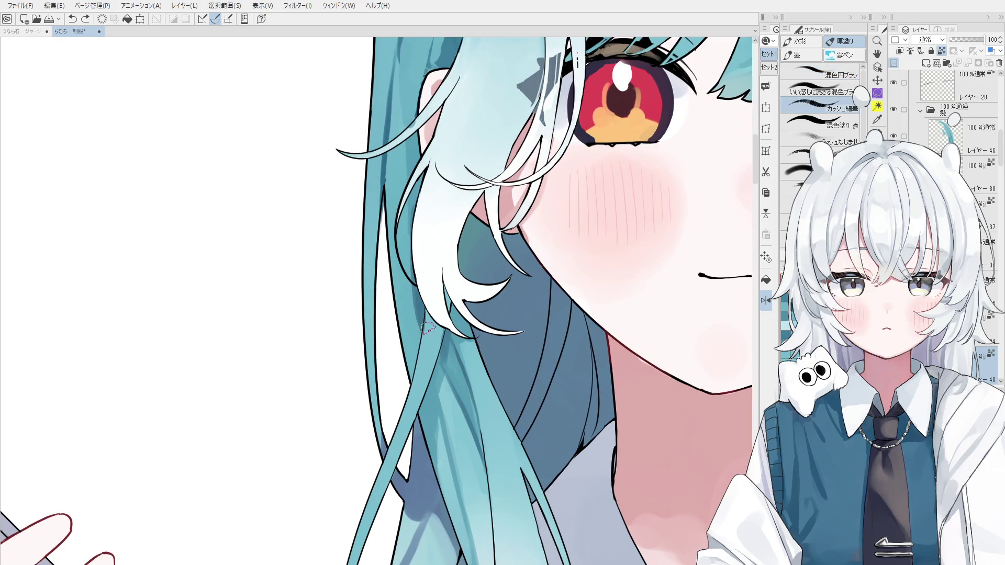
key("b")
left_click(413, 288, "ctrl+shift")
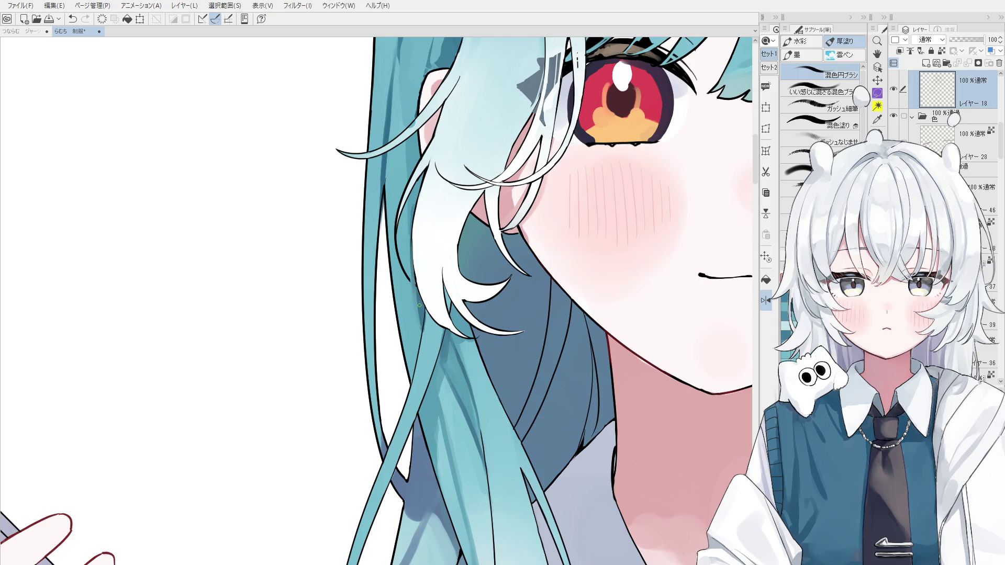
left_click(411, 303, "ctrl+shift")
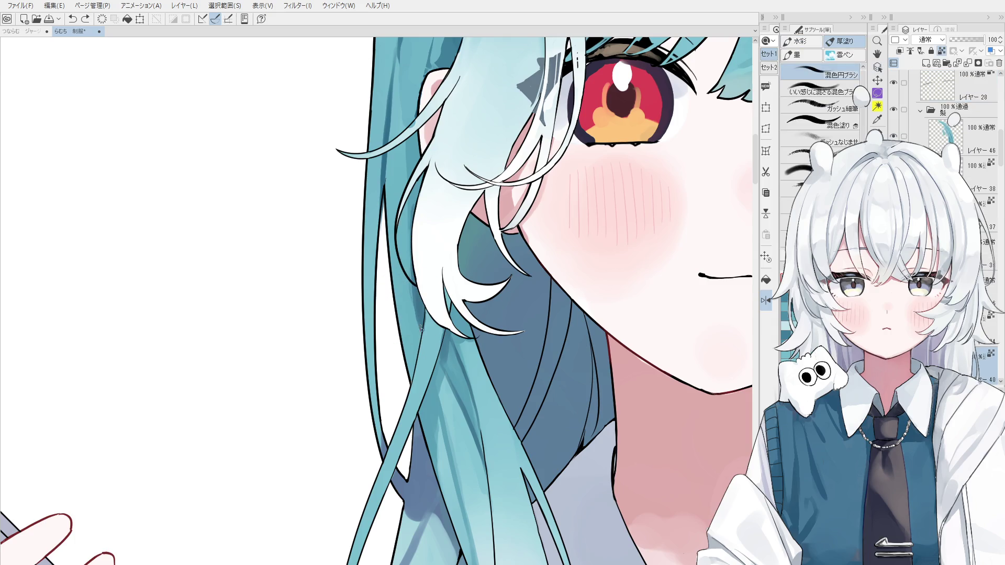
Step: Pick the layer under the neck edge from the canvas and sample the neck colour
key("ctrl+shift")
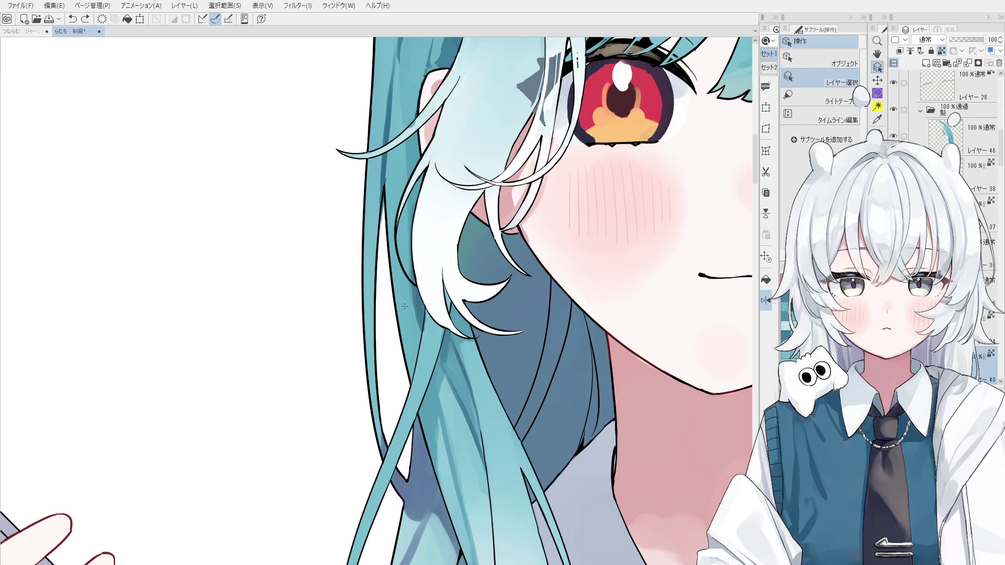
left_click(416, 296, "ctrl+shift")
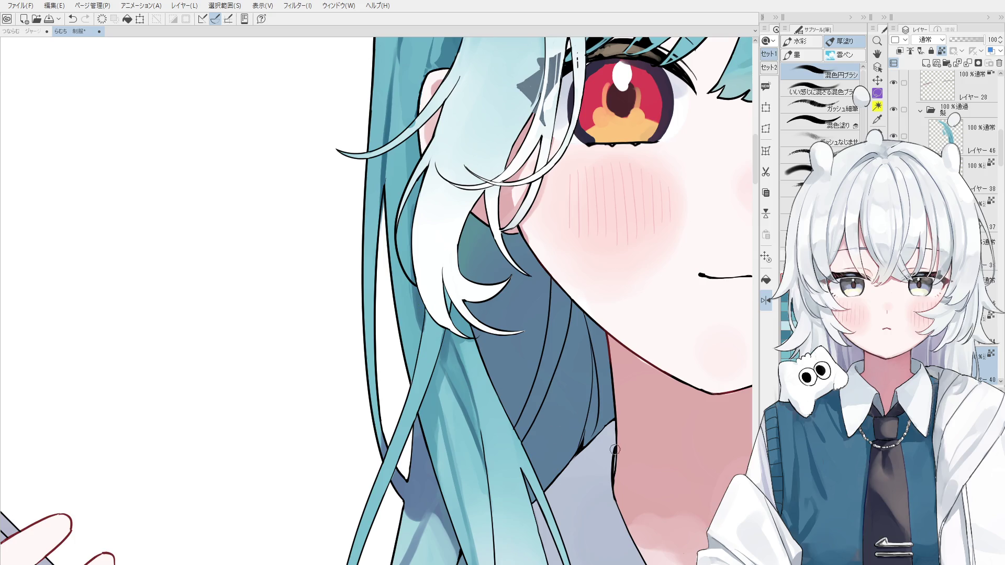
key("ctrl+shift")
left_click(421, 312, "ctrl+shift")
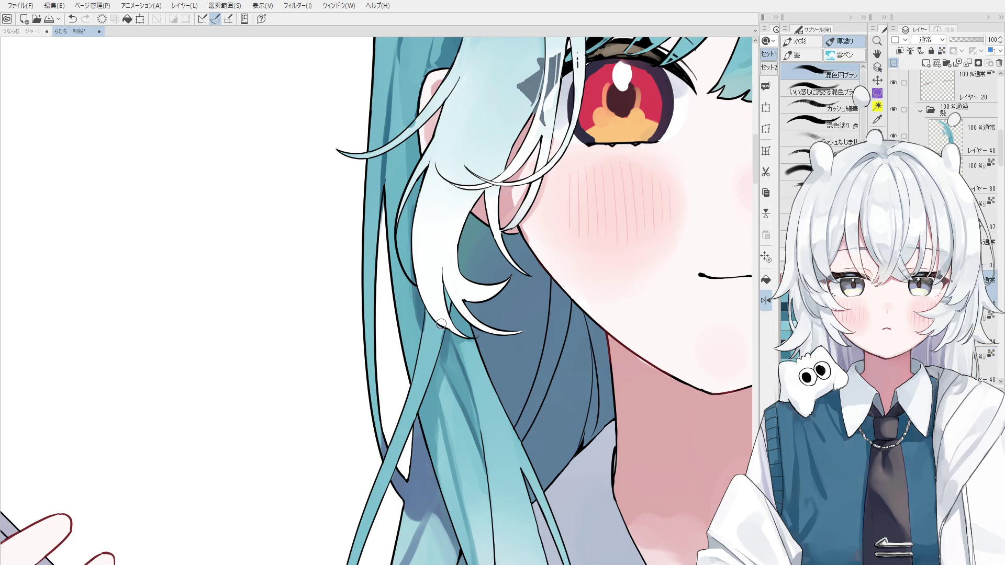
key("ctrl+z")
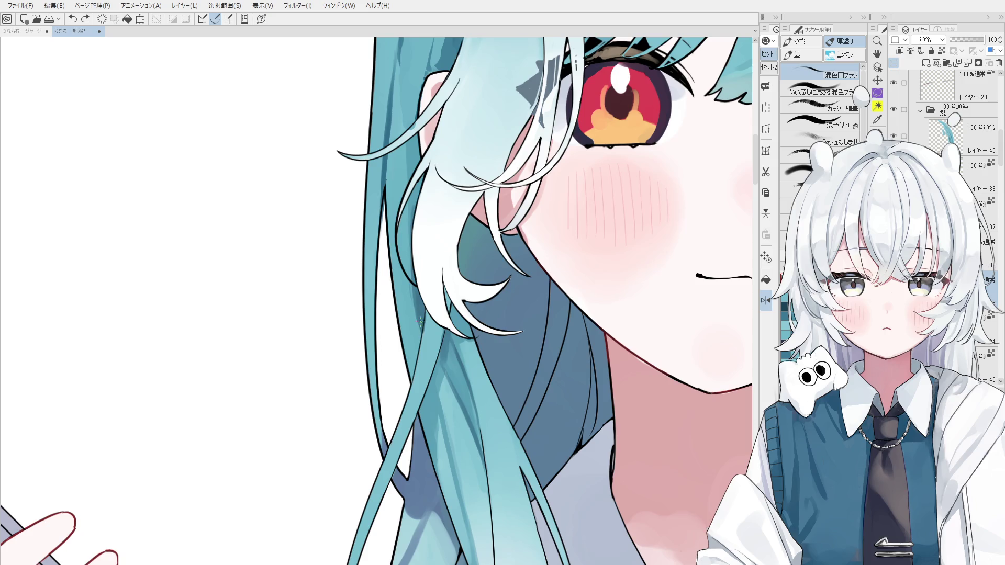
scroll(421, 333, "down", 2)
key("ctrl+y")
left_click(441, 348, "alt")
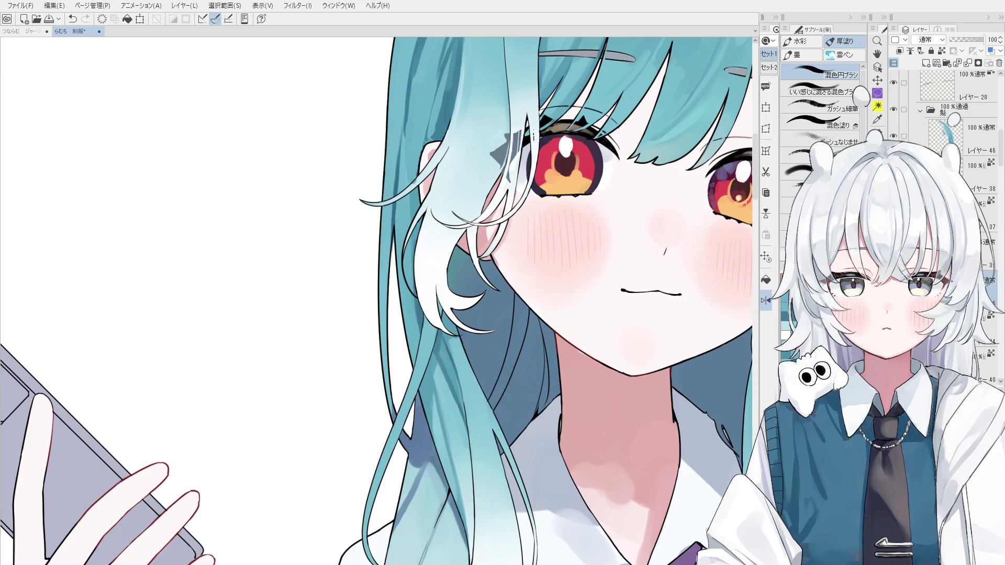
Step: Sample the teal hair colour and test faint darker strokes on the strands beside the neck
scroll(410, 302, "up", 2)
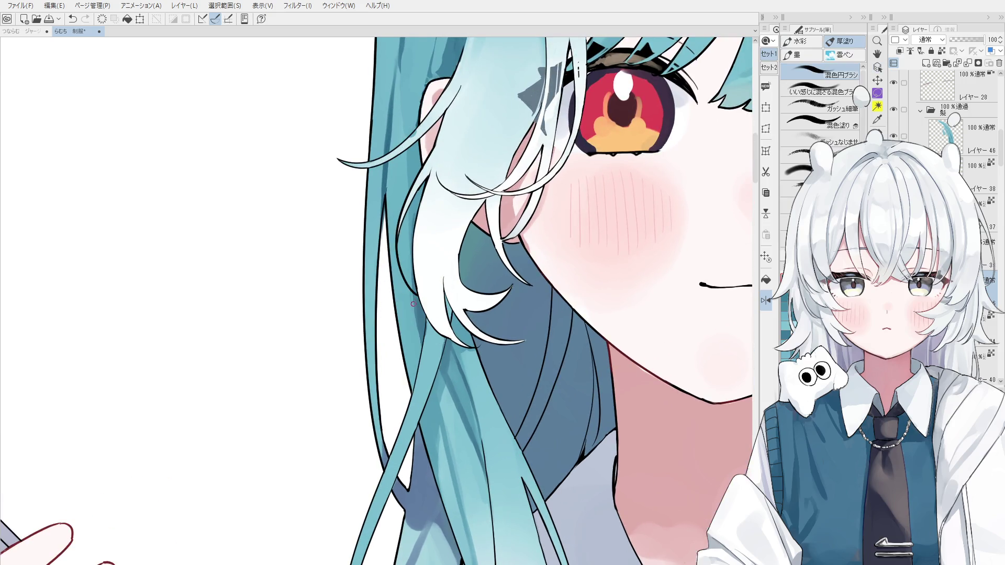
scroll(411, 304, "down", 2)
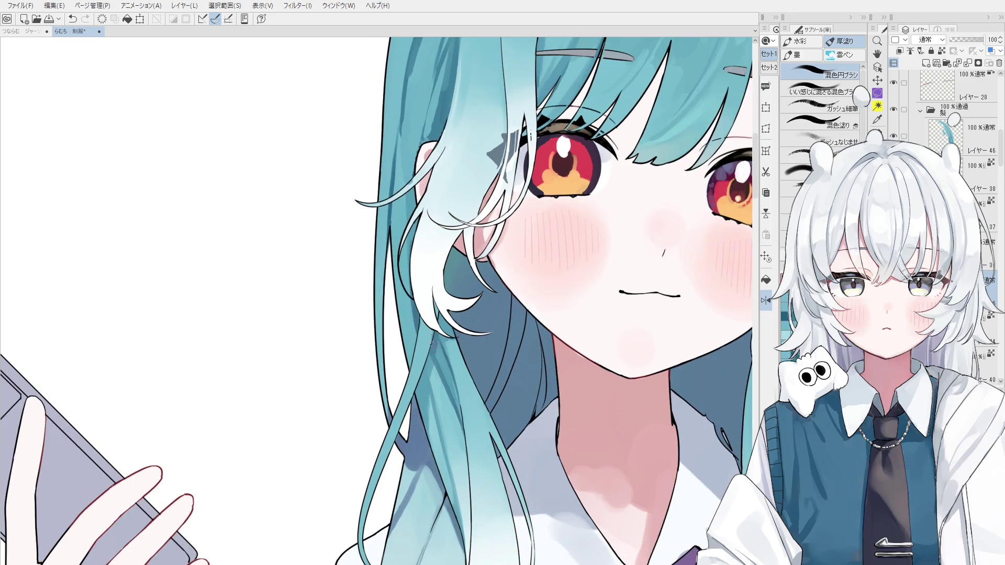
scroll(434, 348, "up", 2)
left_click(434, 348, "alt")
left_click_drag(432, 369, 443, 386)
key("ctrl+z")
scroll(442, 386, "down", 4)
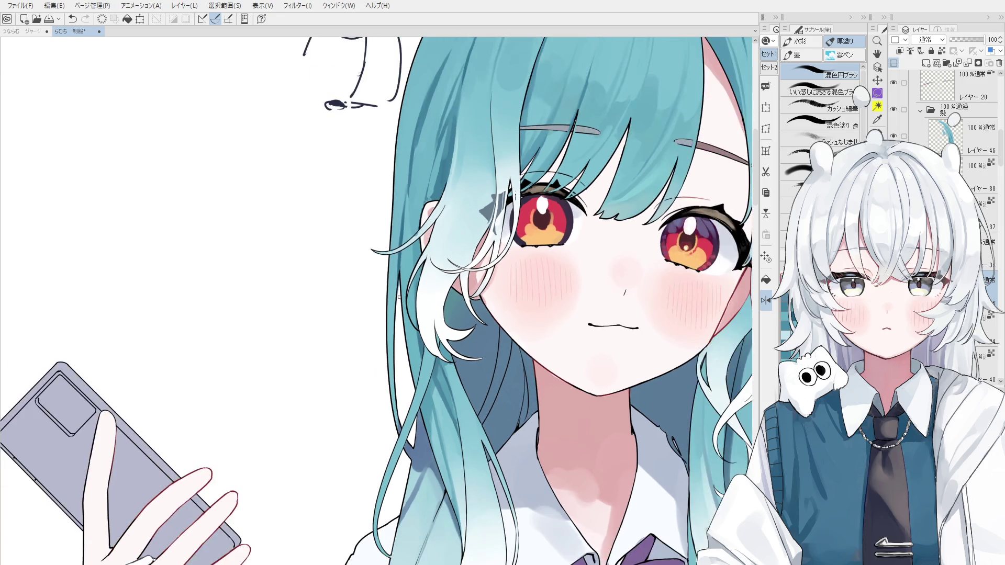
left_click(450, 398, "alt")
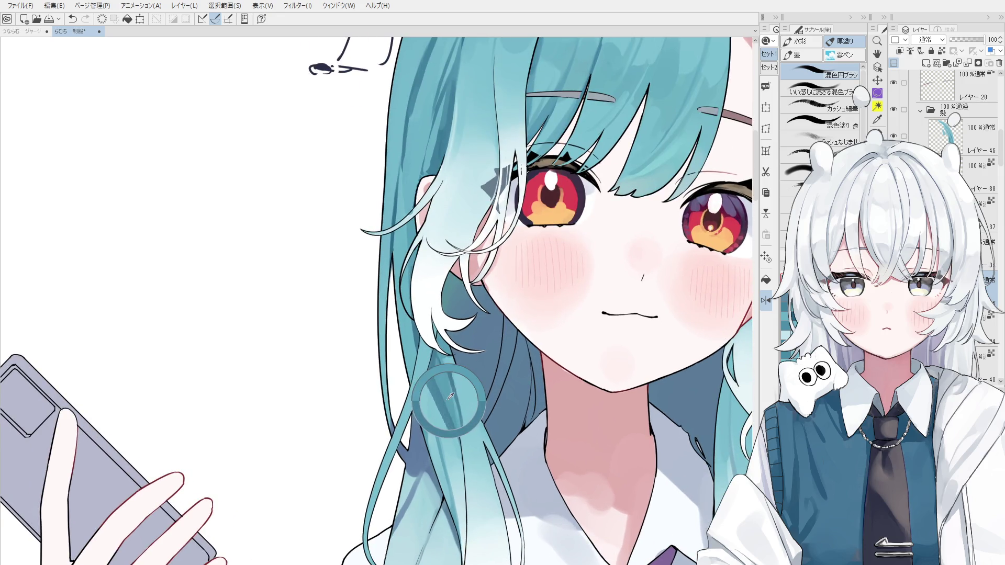
left_click_drag(445, 366, 456, 413)
key("ctrl+z")
scroll(459, 428, "down", 1)
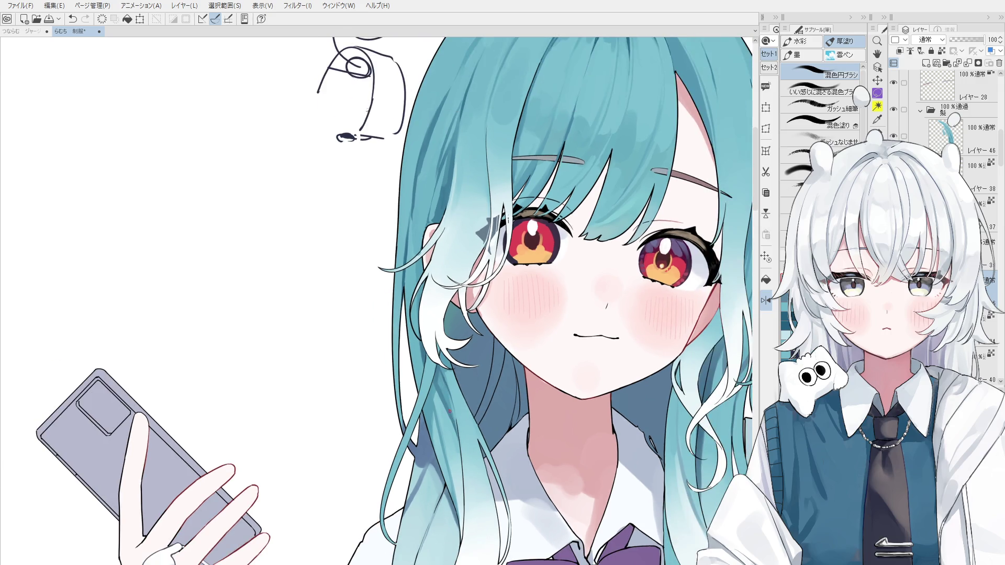
Step: Select the hair layer, re-sample the hair colour and move the view up along the hair
left_click(429, 397, "ctrl+shift")
left_click(437, 386, "alt")
scroll(442, 398, "up", 1)
left_click(436, 376, "alt")
scroll(435, 393, "up", 1)
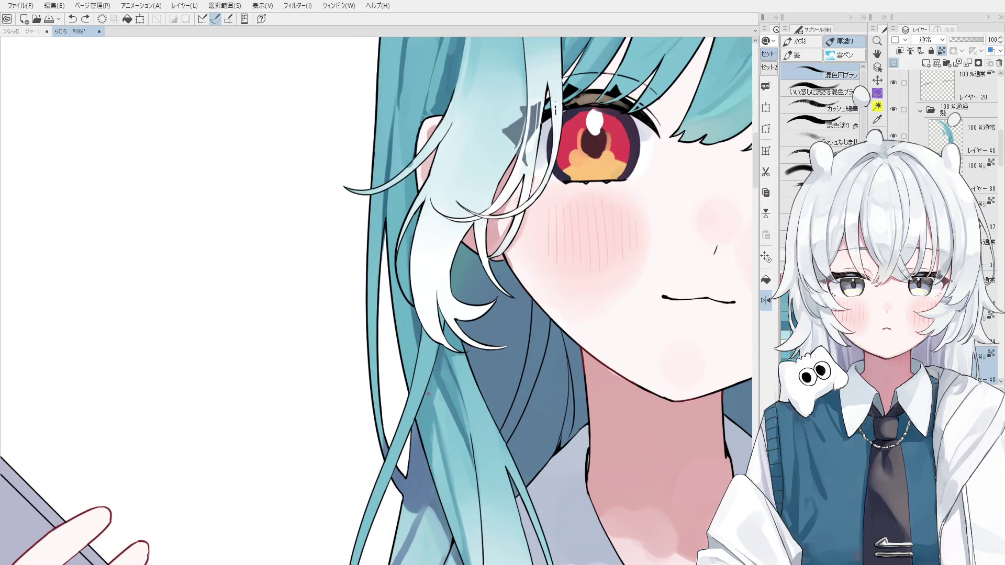
key("space")
left_click_drag(440, 442, 438, 390)
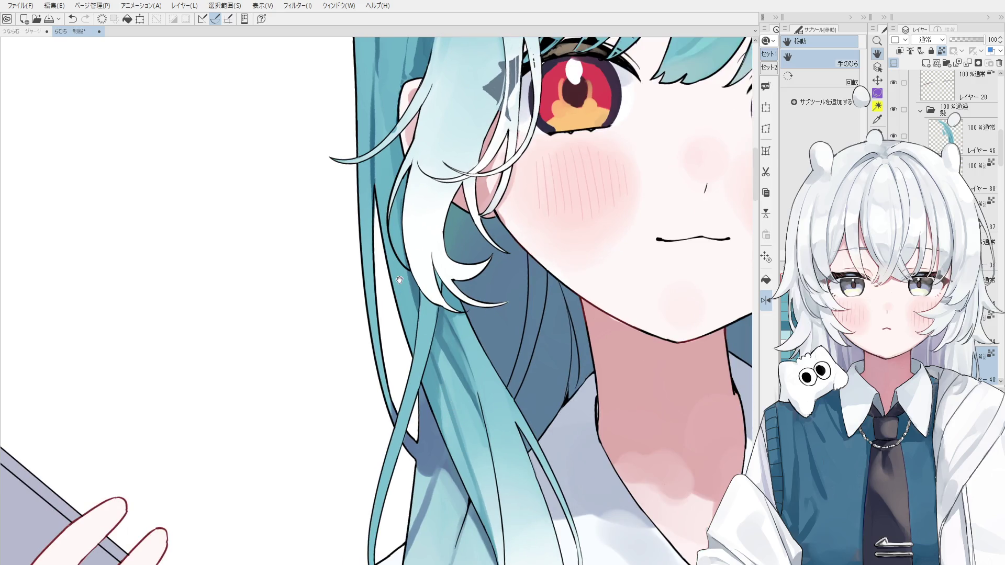
key("ctrl+shift")
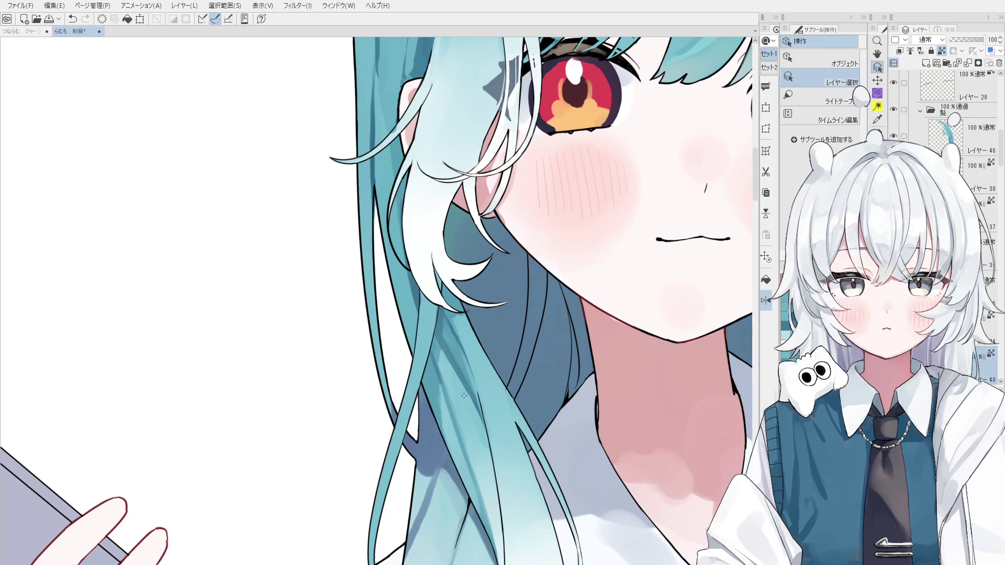
scroll(433, 362, "up", 1)
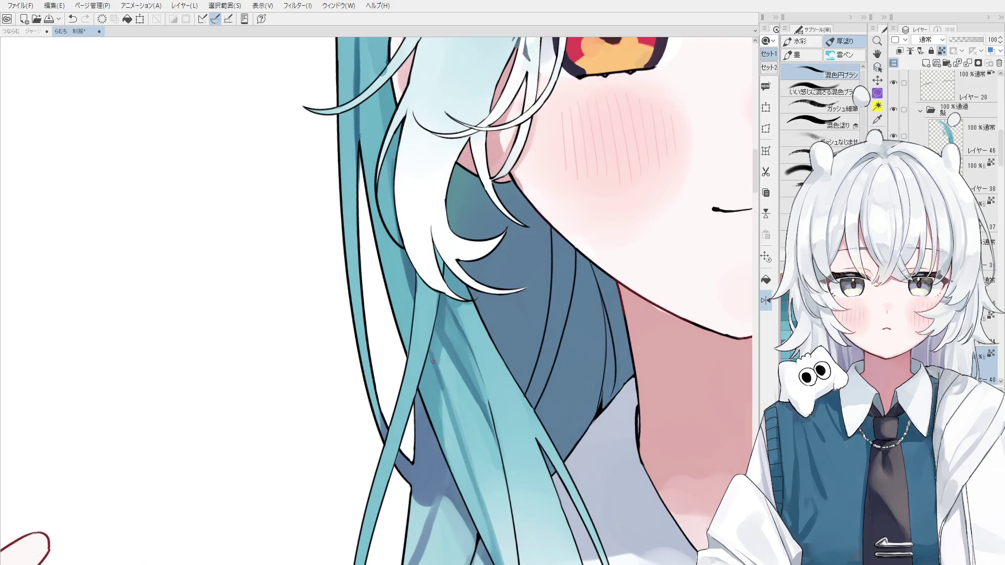
scroll(447, 390, "down", 1)
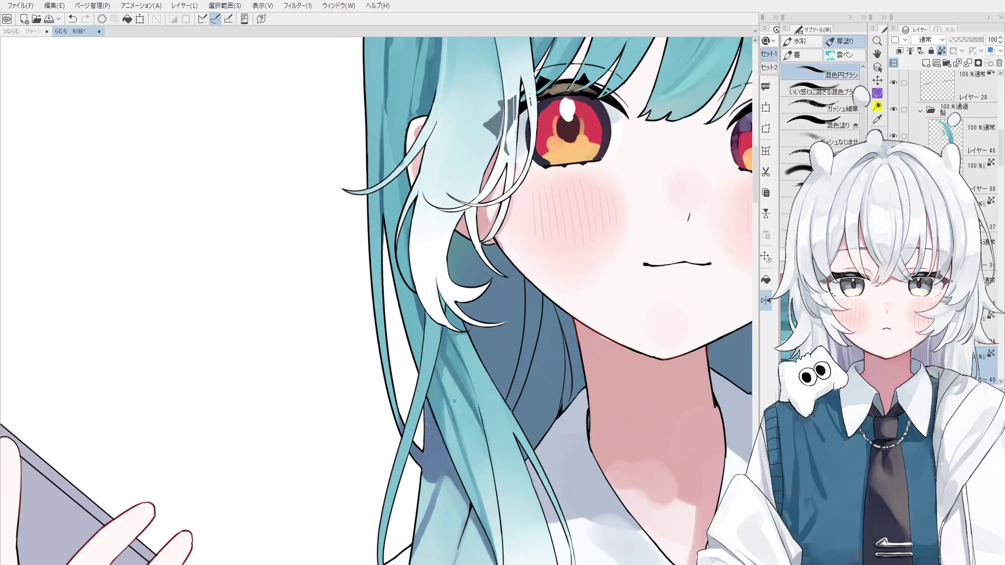
Step: Try repeated darker shading strokes down the hair beside the neck, undoing unsatisfying attempts
left_click_drag(458, 430, 448, 390)
key("ctrl+z")
left_click_drag(463, 453, 451, 407)
key("ctrl+z")
left_click_drag(481, 505, 452, 407)
key("ctrl+z")
left_click_drag(499, 529, 454, 416)
key("ctrl+z")
left_click_drag(498, 523, 458, 419)
key("ctrl+z")
left_click_drag(487, 511, 452, 409)
key("ctrl+z")
left_click_drag(500, 528, 471, 454)
key("ctrl+z")
left_click_drag(497, 524, 471, 460)
key("ctrl+z")
left_click_drag(481, 497, 497, 503)
Step: Paint soft lighter shading strokes along the lower hair strands
scroll(497, 503, "down", 1)
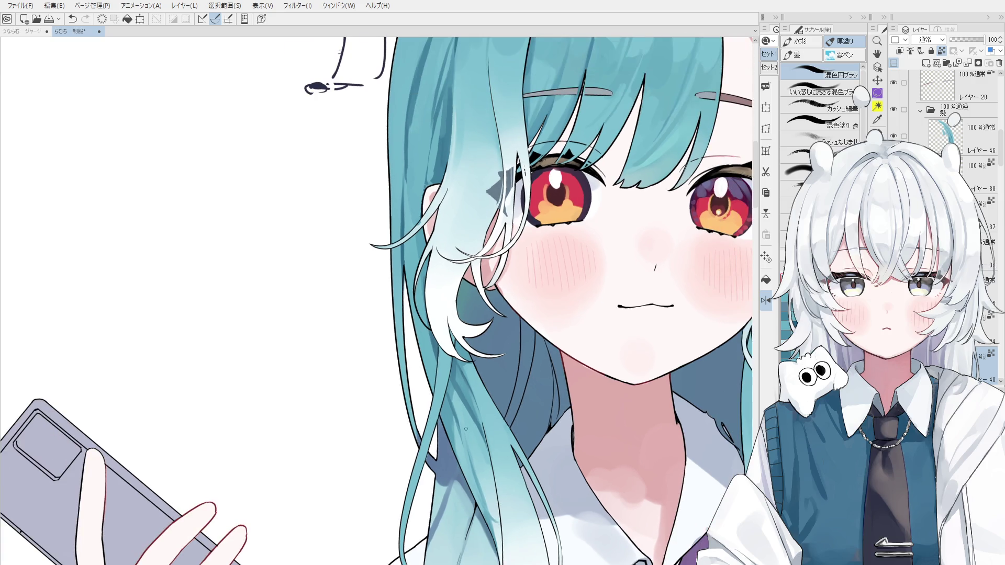
scroll(466, 429, "up", 1)
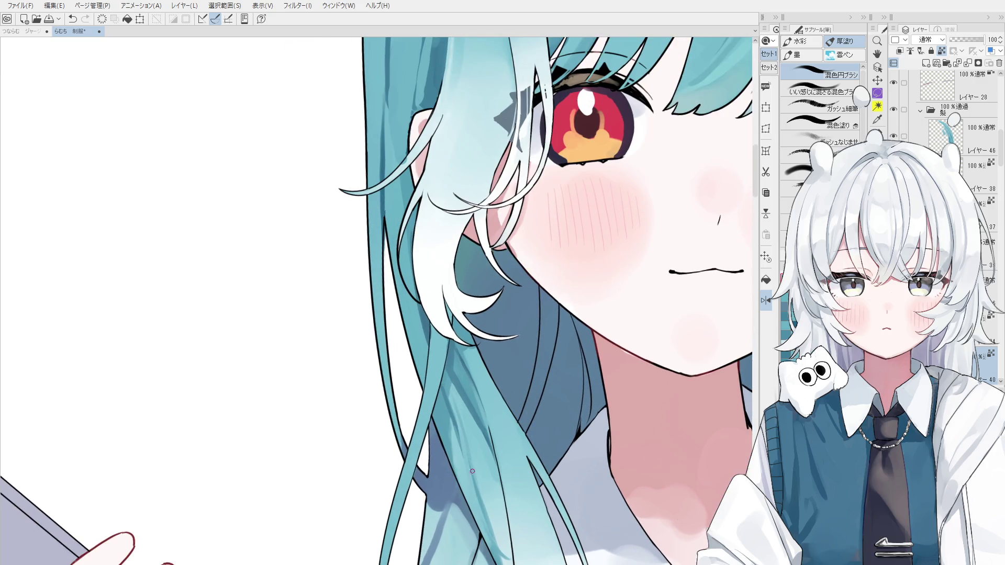
key("ctrl+z")
left_click_drag(463, 398, 468, 463)
key("ctrl+z")
key("ctrl+z")
left_click_drag(456, 397, 473, 486)
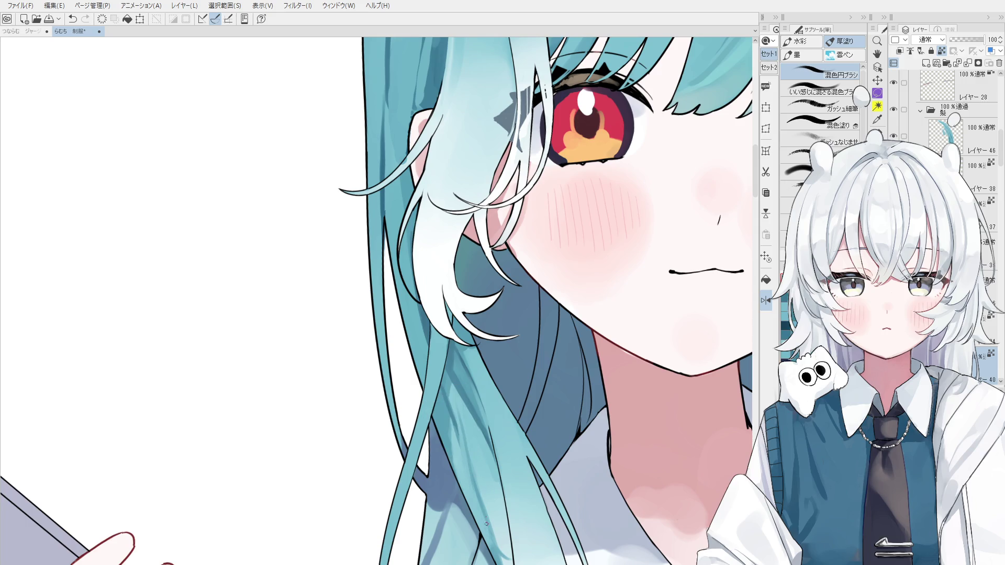
key("ctrl+z")
left_click_drag(484, 521, 503, 549)
key("ctrl+z")
left_click_drag(479, 505, 502, 548)
scroll(502, 548, "down", 5)
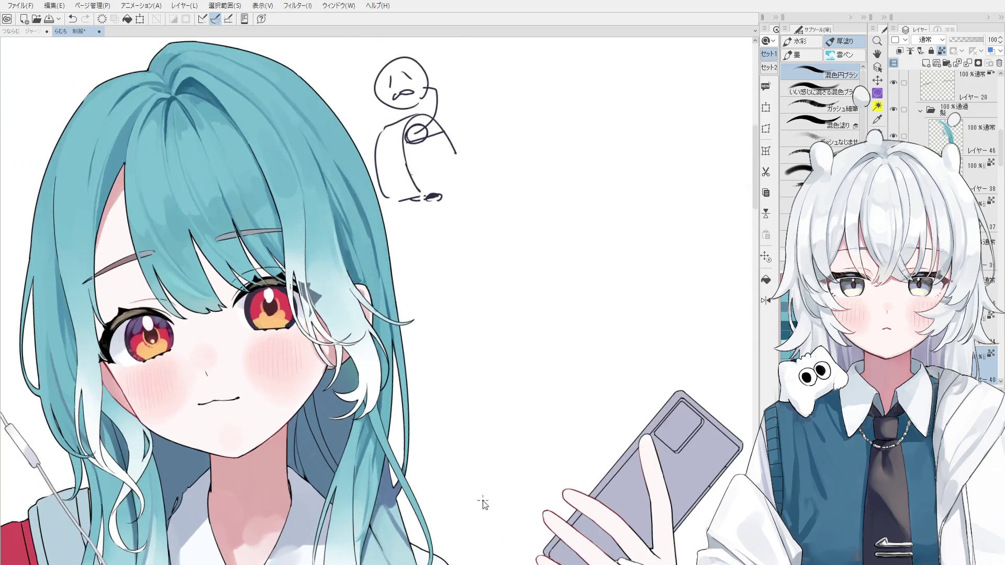
Step: Centre the face in view and try a shading stroke along the right-side hair strand
key("h")
mouse_move(403, 523)
left_mouse_down()
mouse_move(487, 485)
mouse_move(535, 440)
mouse_move(557, 438)
left_mouse_up()
key("e")
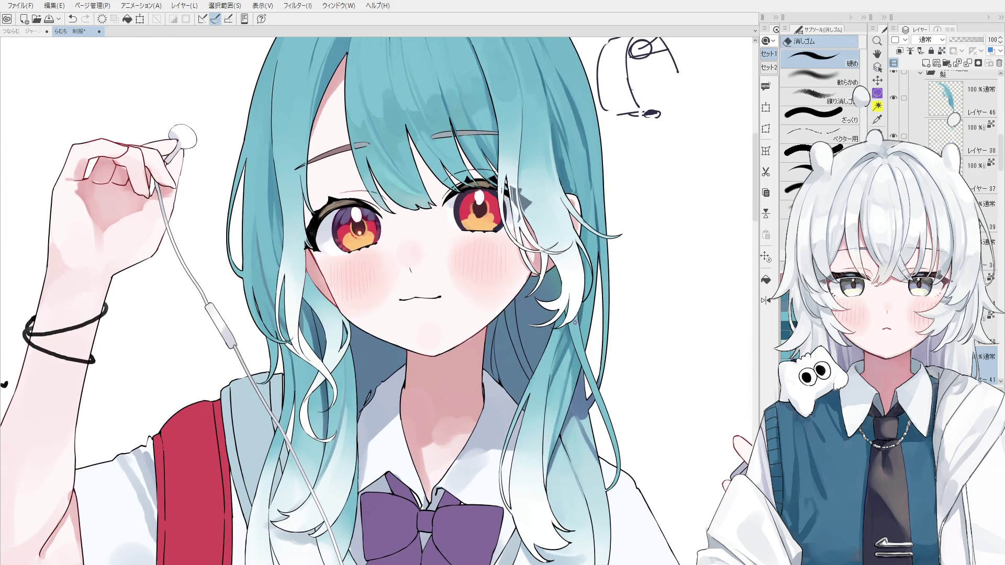
key("b")
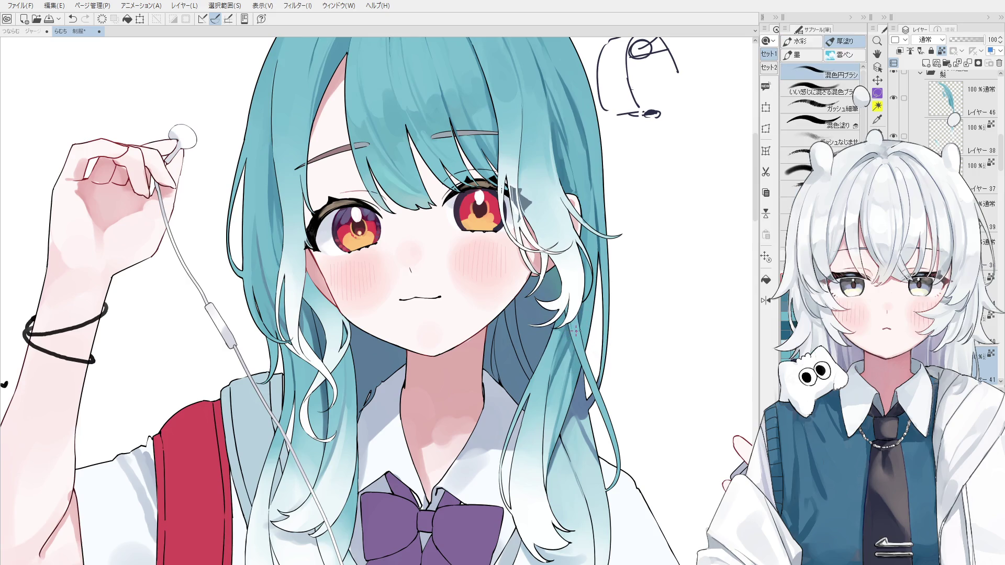
scroll(576, 335, "up", 1)
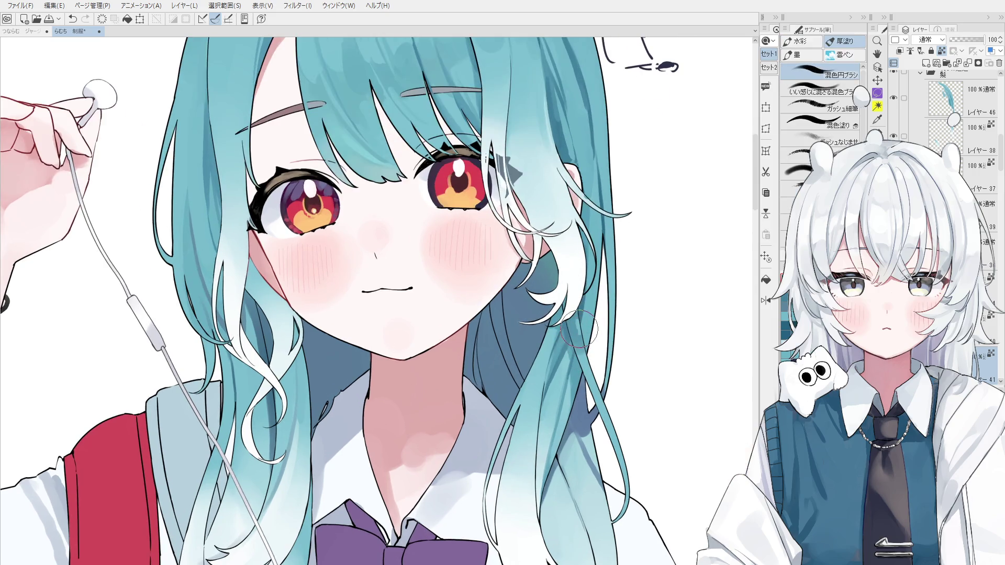
key("o")
scroll(577, 330, "up", 3)
key("e")
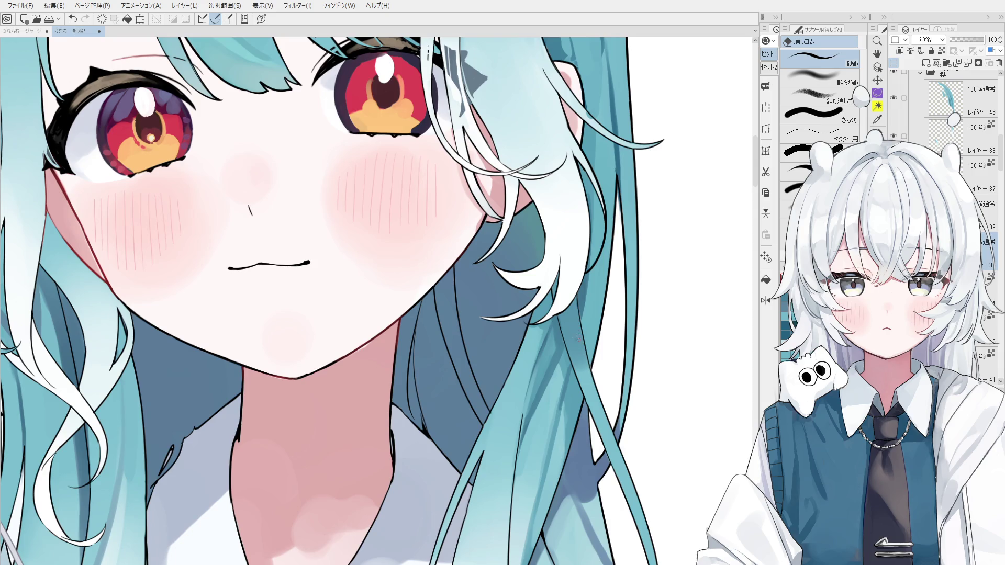
key("b")
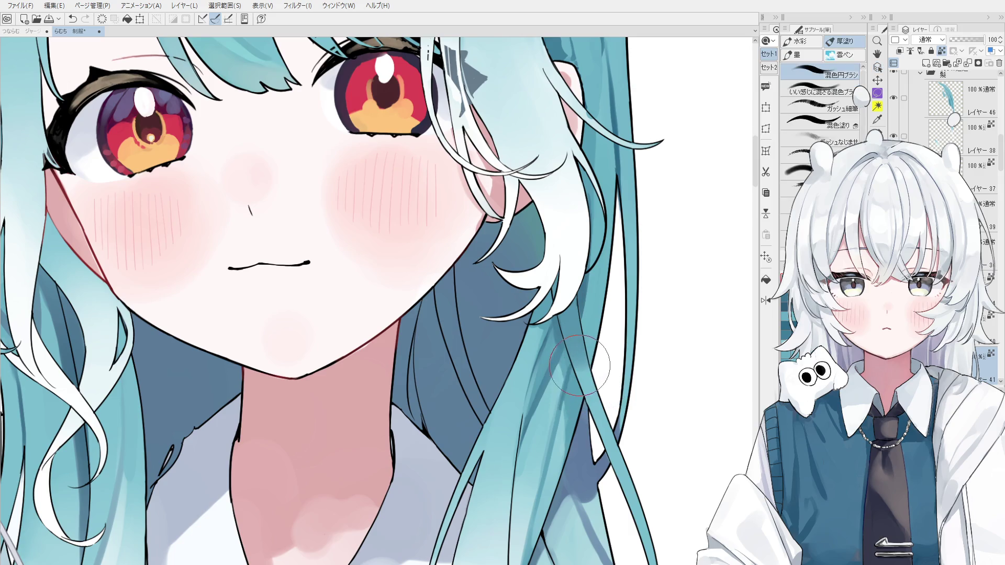
scroll(579, 364, "down", 1)
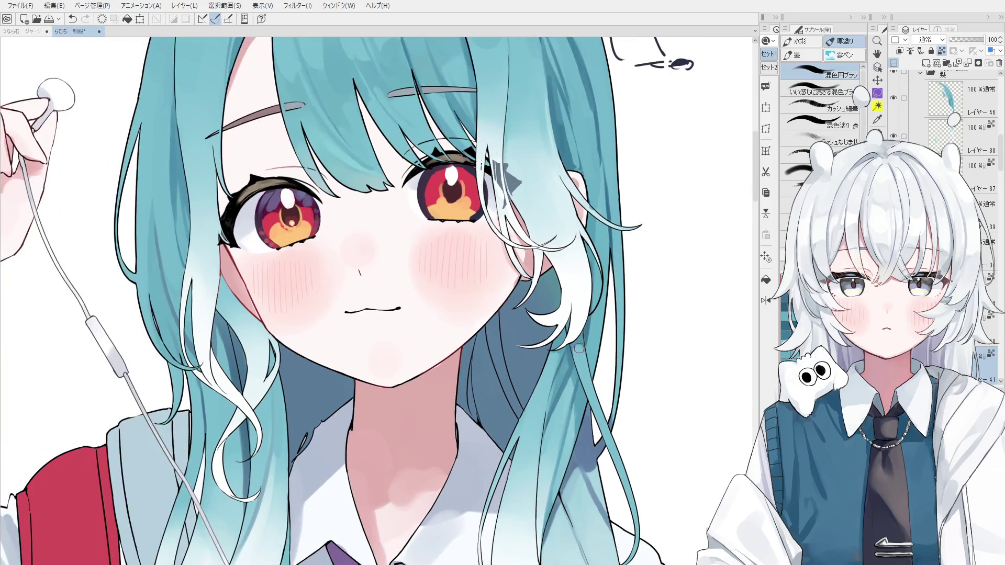
left_click_drag(581, 361, 586, 409)
key("ctrl+z")
Step: Restore the undone shading stroke along the hair strand beside her right cheek with Ctrl+Y
key("ctrl+y")
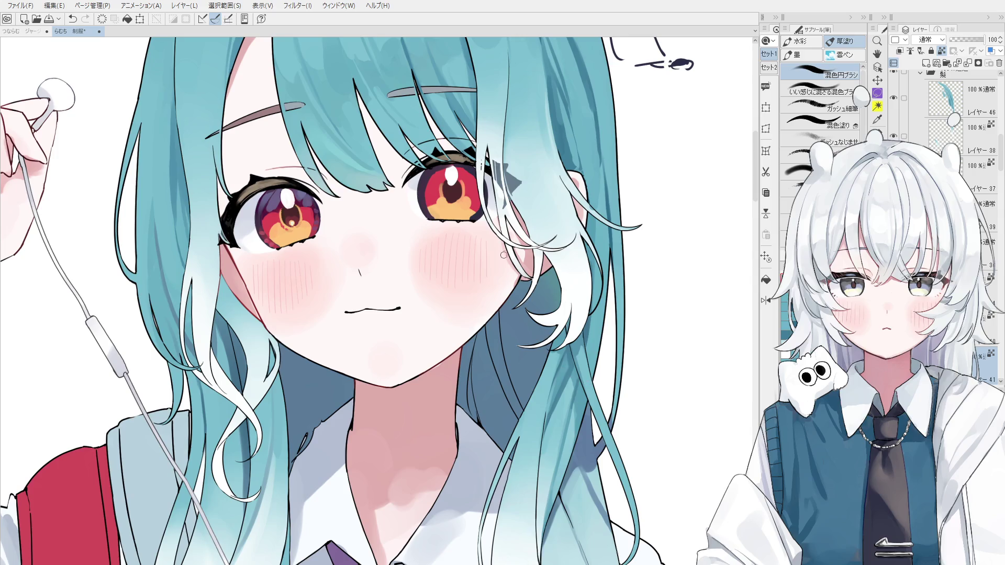
Step: Switch to the Eraser and select Layer 18 from the canvas
scroll(589, 383, "down", 3)
left_click(560, 380, "ctrl+shift")
scroll(558, 385, "up", 3)
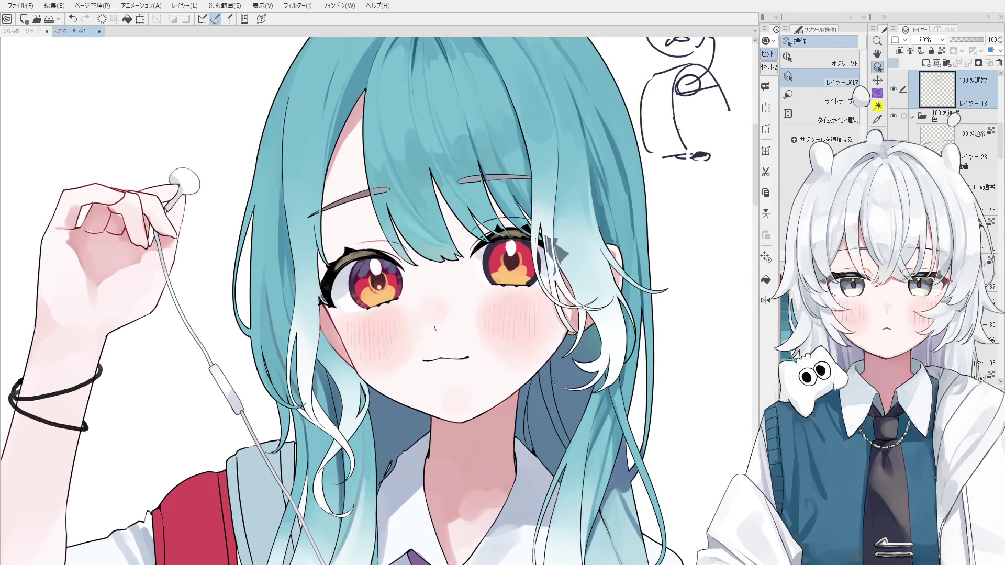
key("e")
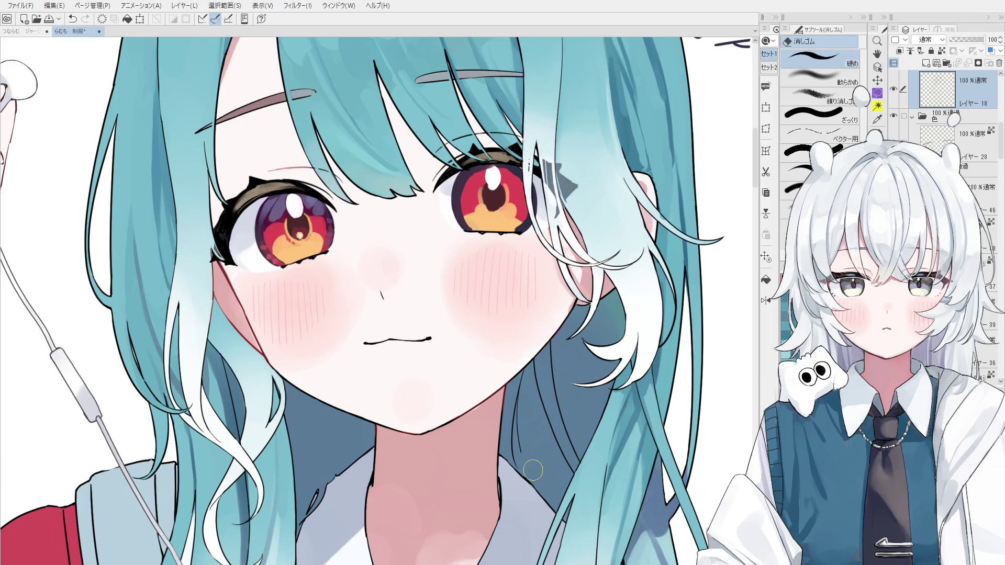
scroll(532, 468, "up", 1)
scroll(536, 476, "up", 1)
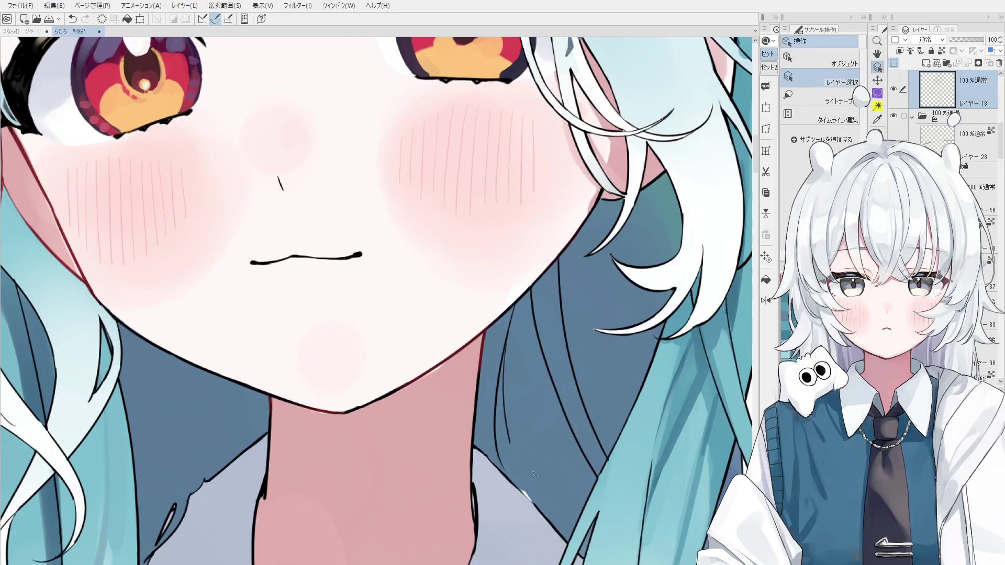
left_click(538, 474, "ctrl+shift")
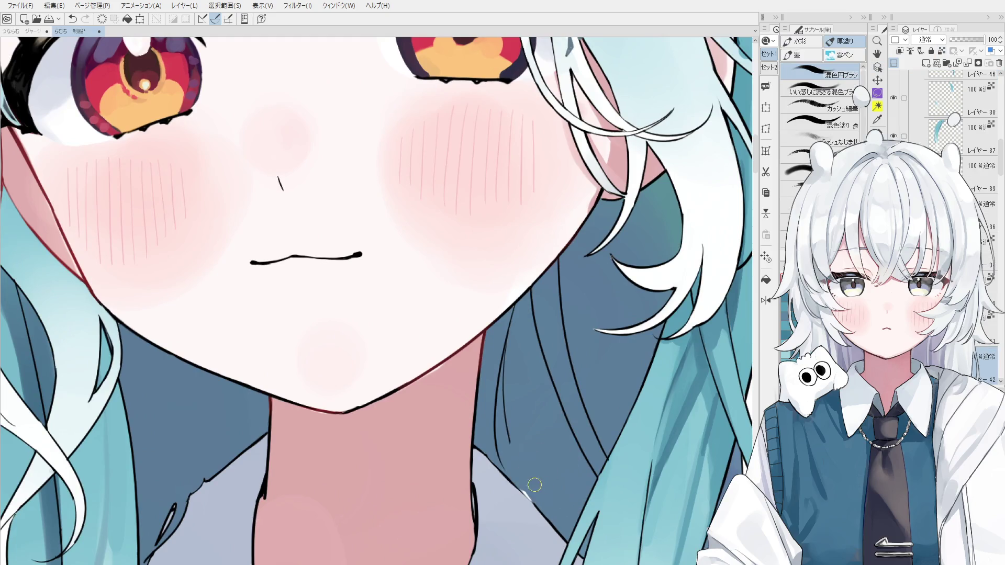
scroll(527, 485, "down", 1)
key("ctrl+shift")
left_click(500, 437, "ctrl+shift")
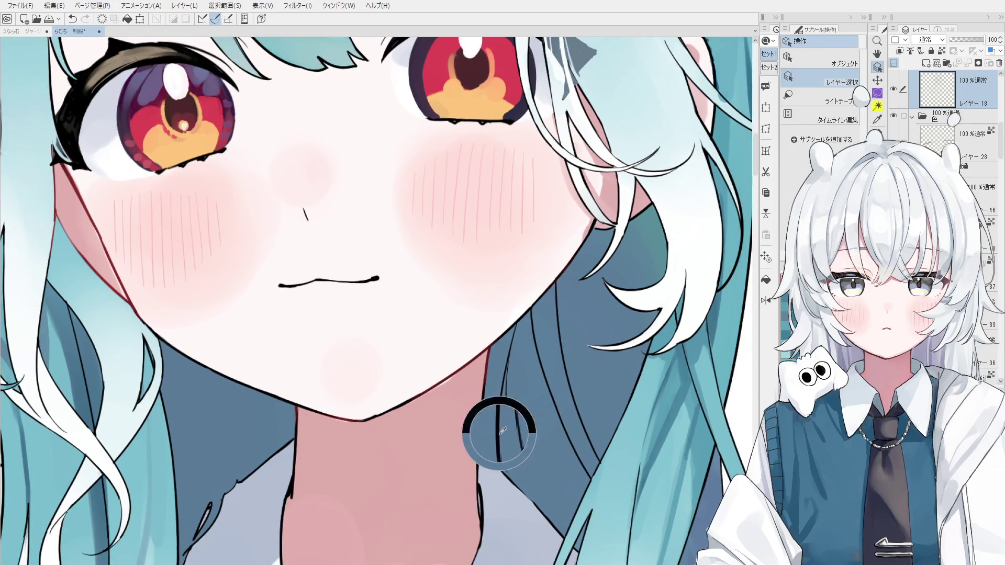
Step: Erase the stray thin hair-strand lines from the neck on Layer 18
mouse_move(509, 439)
left_mouse_down()
mouse_move(523, 381)
mouse_move(515, 348)
mouse_move(568, 293)
left_mouse_up()
left_click_drag(557, 327, 579, 460)
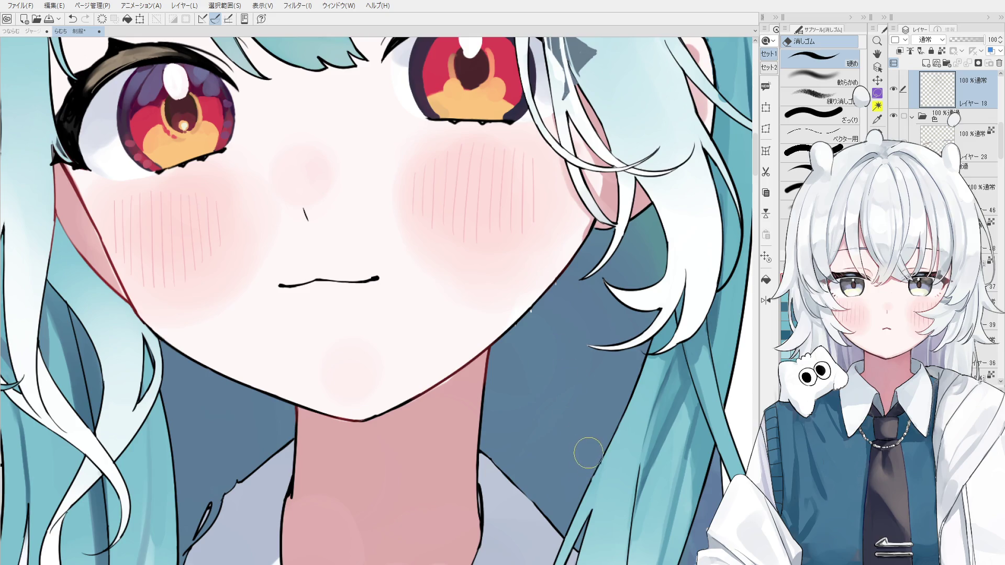
left_click_drag(578, 426, 572, 390)
key("h")
scroll(570, 446, "down", 3)
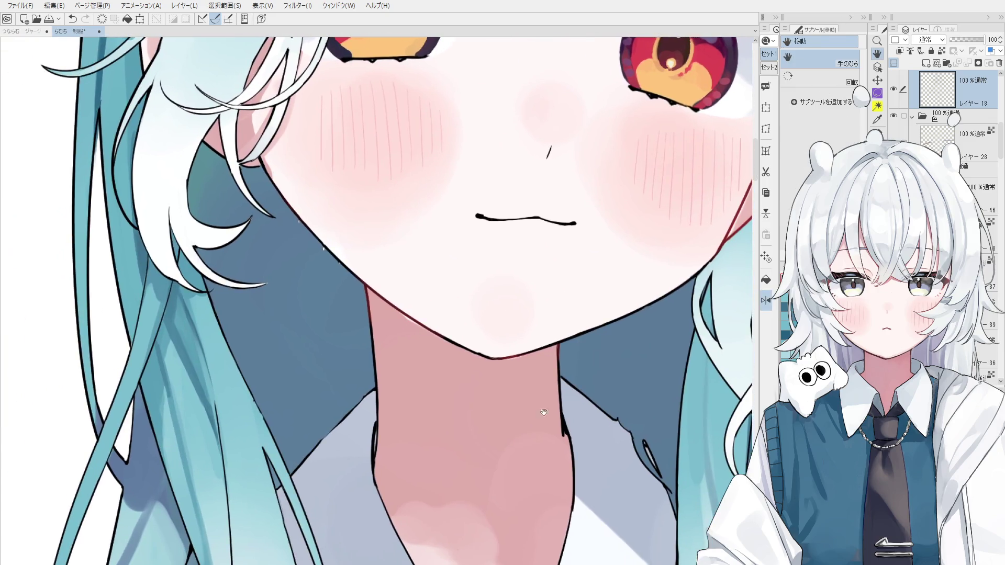
key("o")
scroll(355, 405, "up", 5)
key("p")
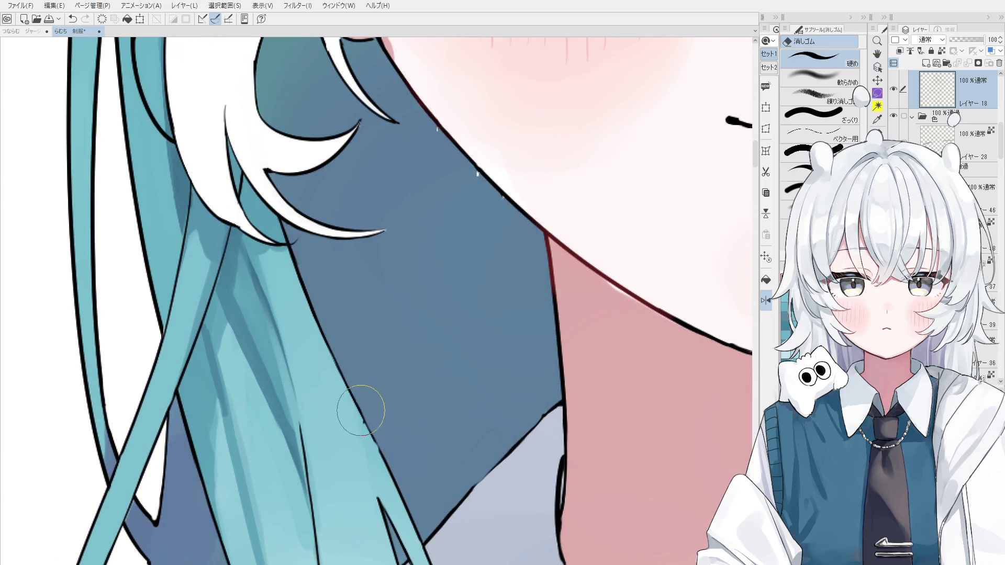
key("p")
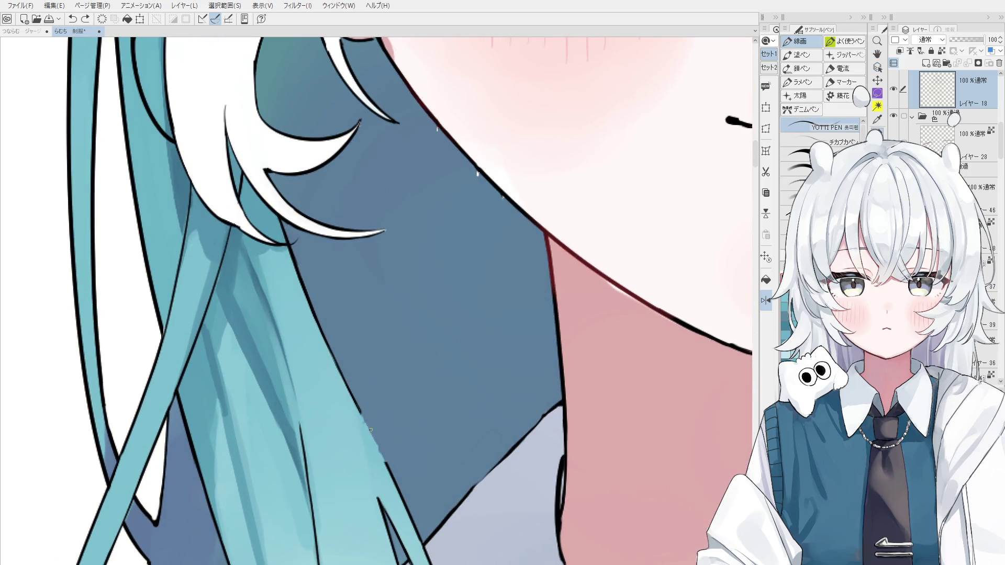
Step: Blend away the small white speck on the jaw line with the brush
key("h")
left_click_drag(379, 451, 438, 490)
scroll(437, 490, "down", 3)
key("b")
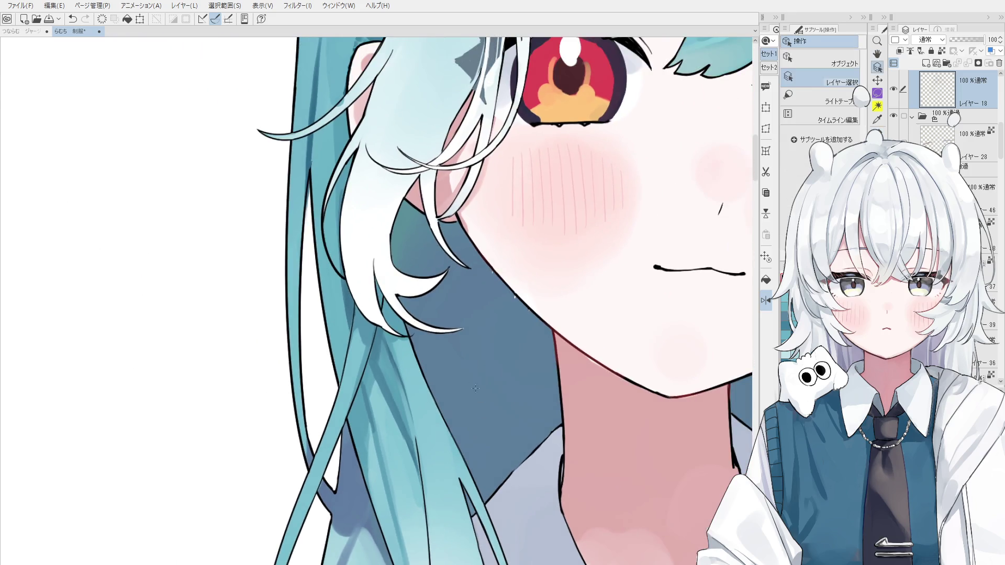
scroll(529, 322, "up", 3)
left_click(517, 300)
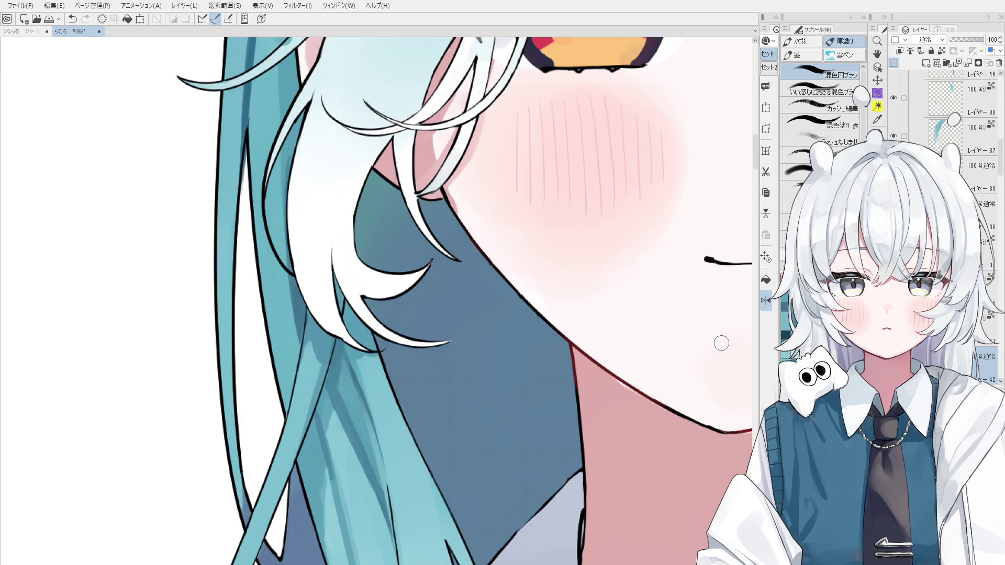
key("space")
left_click_drag(445, 251, 455, 330)
scroll(455, 330, "up", 2)
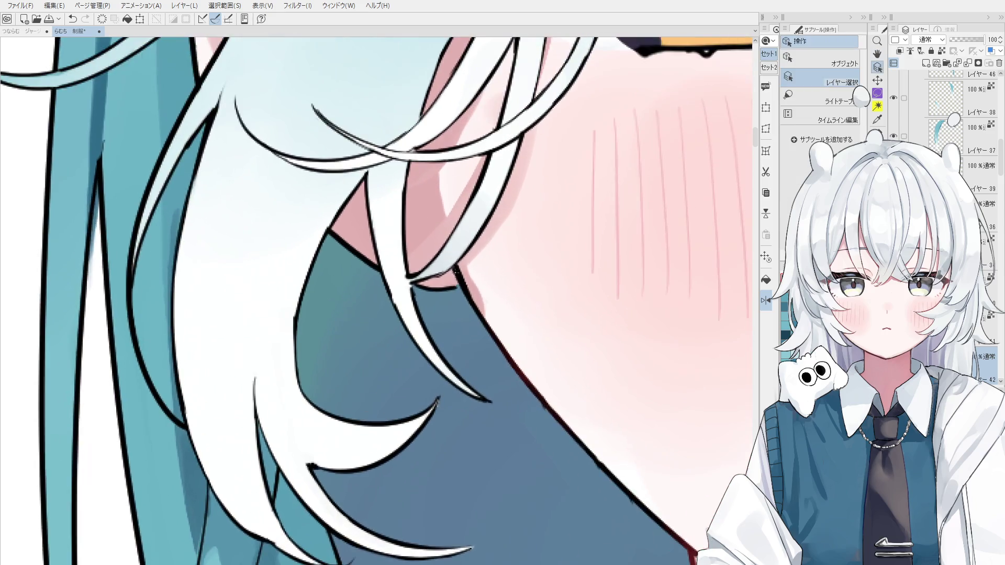
scroll(464, 287, "down", 1)
scroll(434, 341, "up", 1)
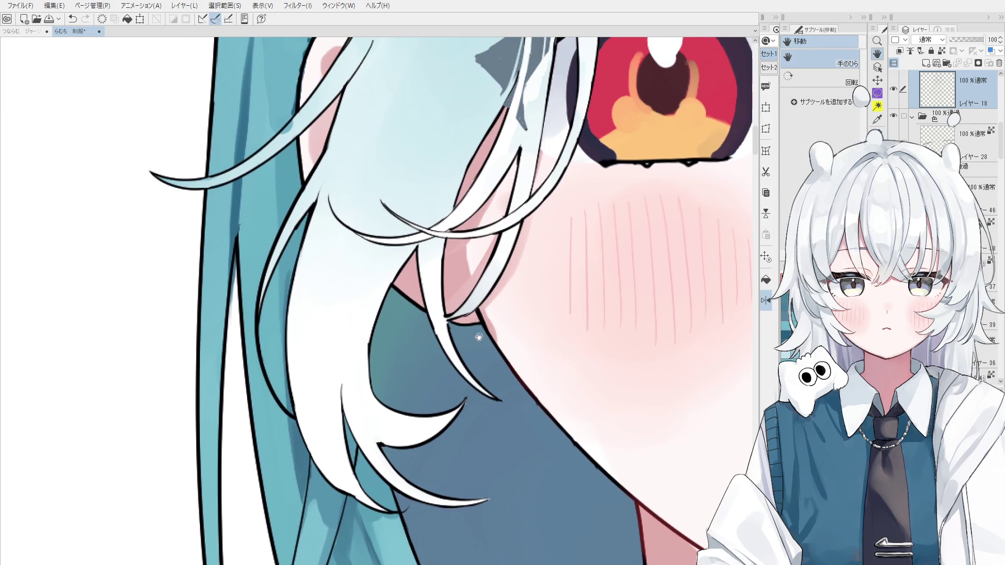
key("e")
scroll(434, 341, "up", 1)
key("p")
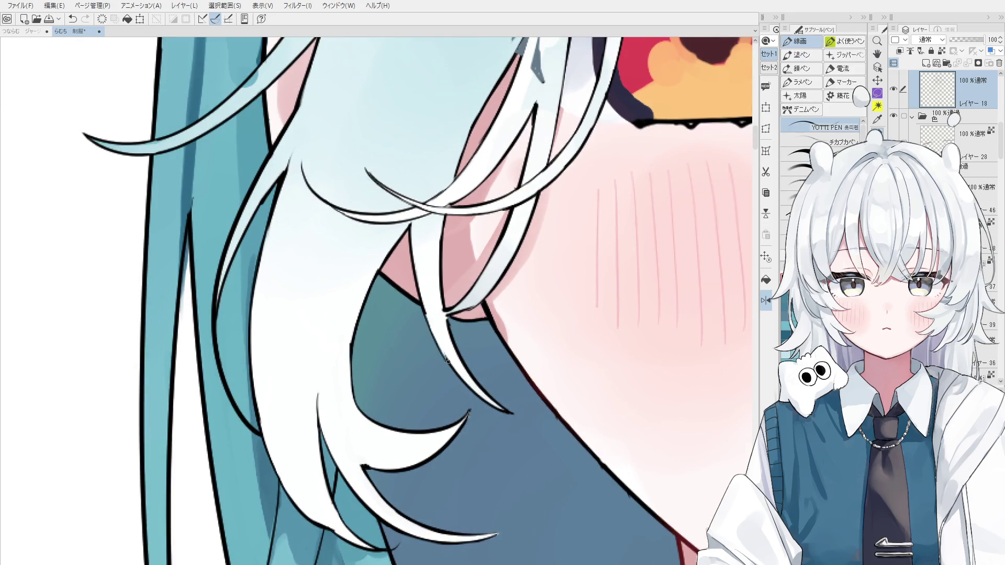
scroll(465, 381, "down", 2)
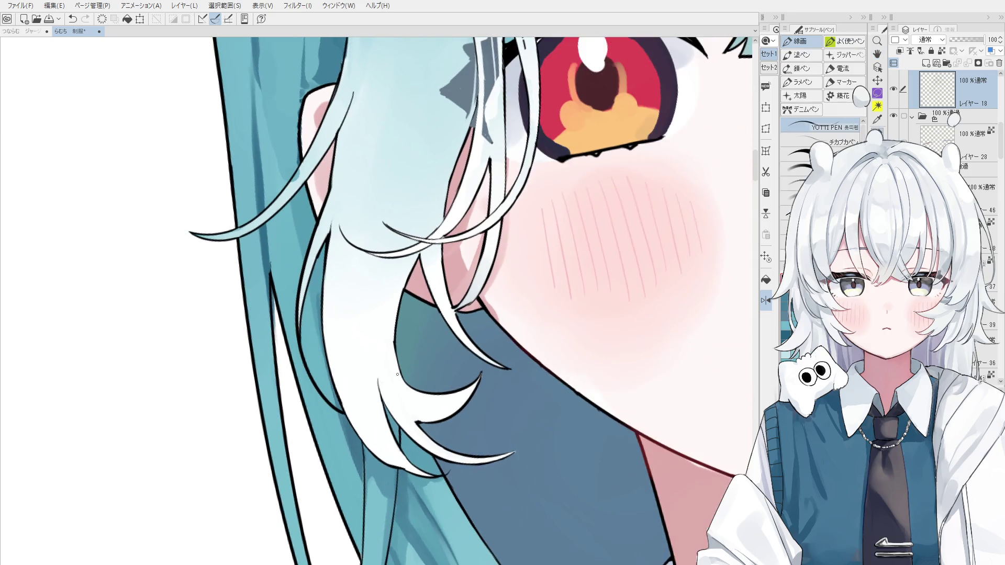
scroll(403, 373, "down", 2)
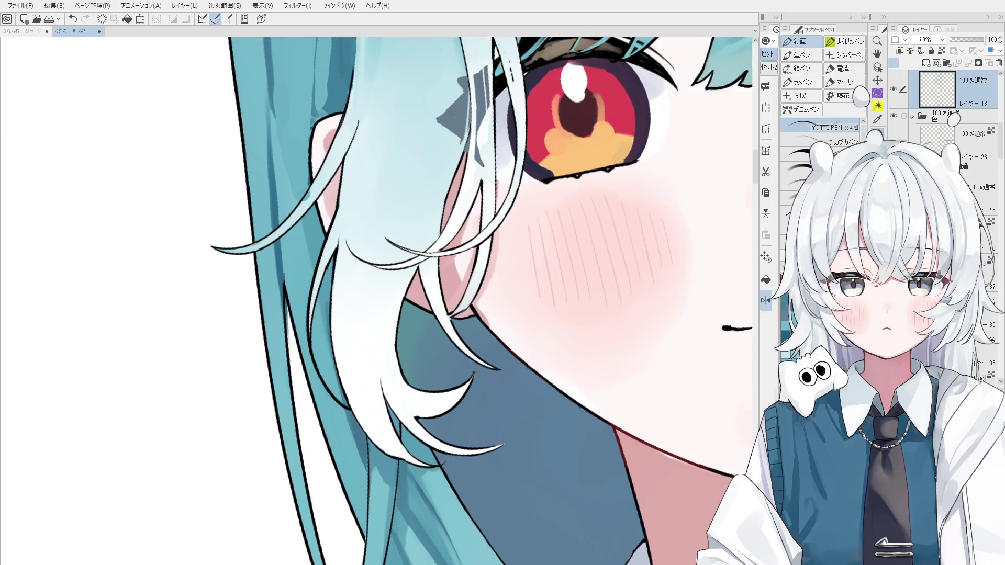
key("h")
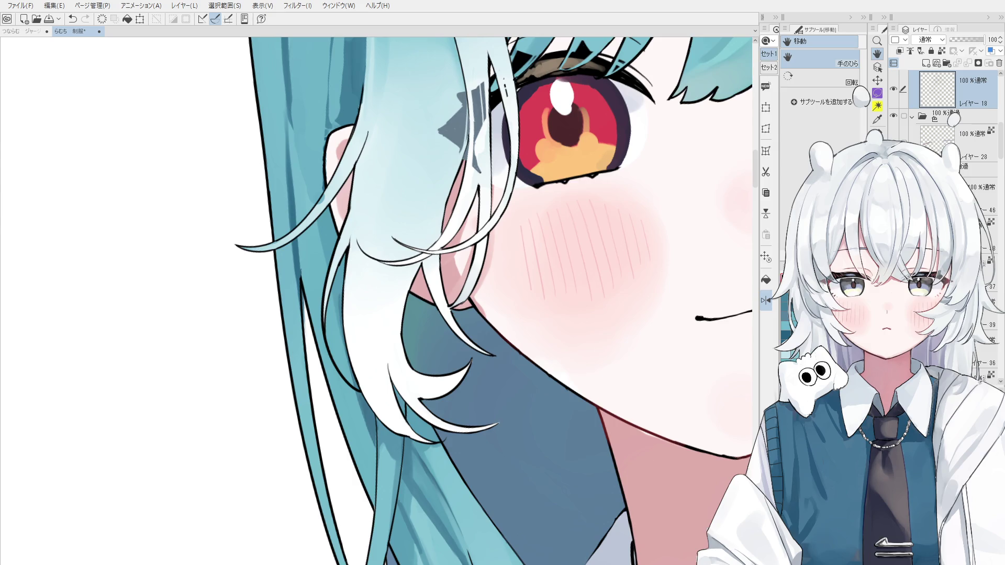
Step: Undo the last stroke, reposition the view over the face and select the bangs layer
scroll(516, 405, "down", 3)
key("ctrl+shift")
scroll(472, 350, "up", 5)
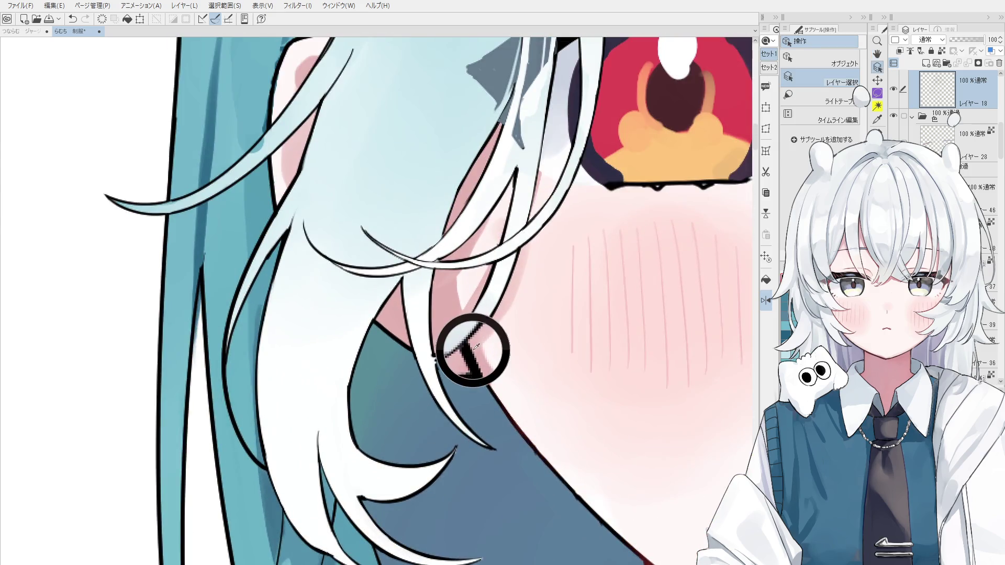
scroll(510, 362, "down", 2)
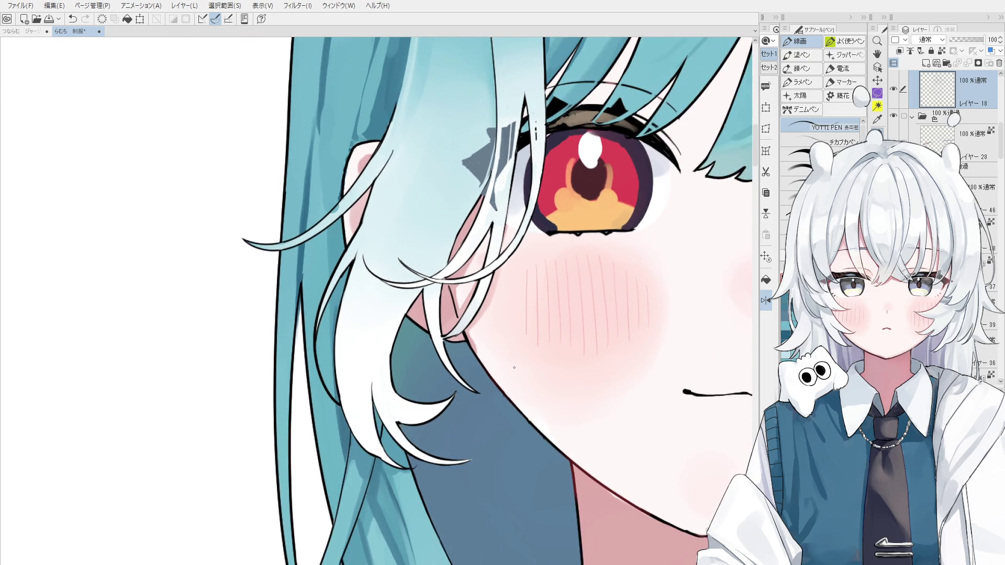
key("ctrl+z")
key("space")
left_click_drag(525, 359, 499, 447)
scroll(480, 434, "down", 2)
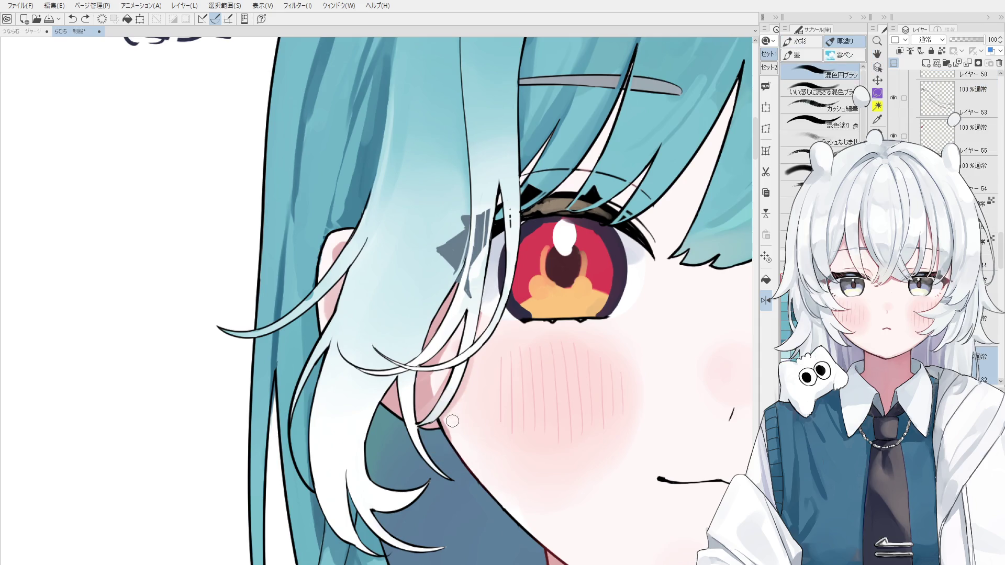
scroll(478, 428, "up", 3)
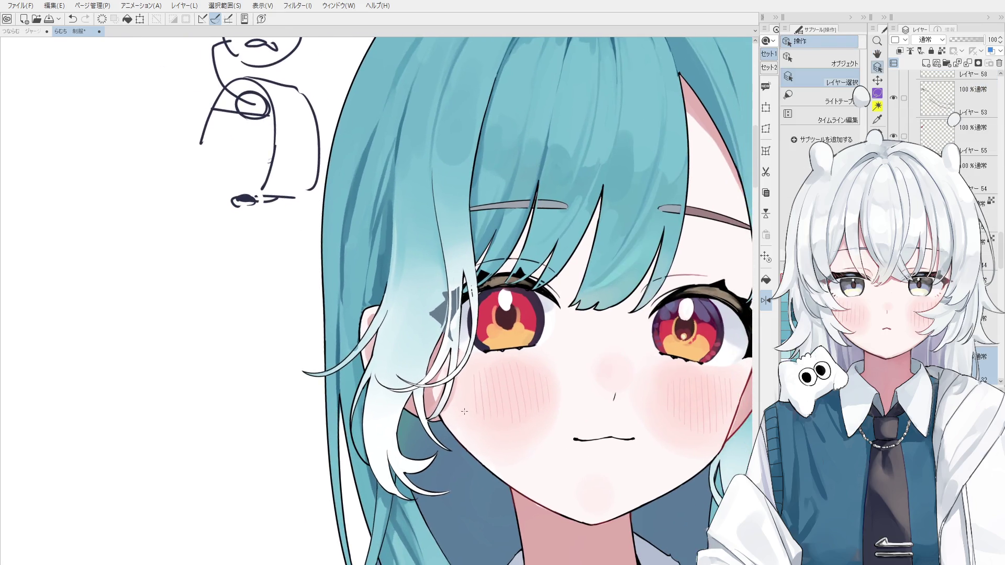
scroll(448, 411, "down", 1)
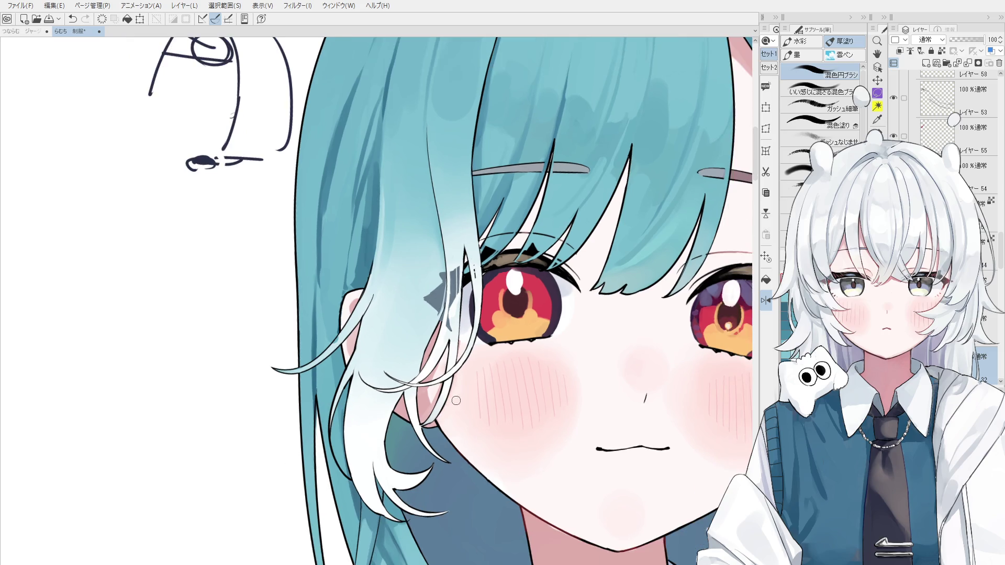
key("space")
left_click_drag(680, 455, 646, 347)
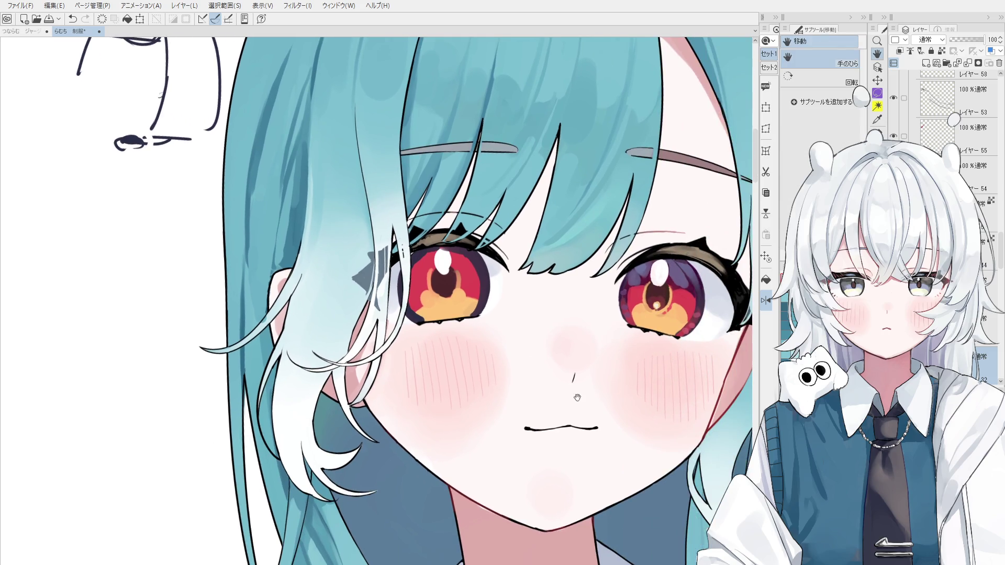
left_click(356, 385, "ctrl+shift")
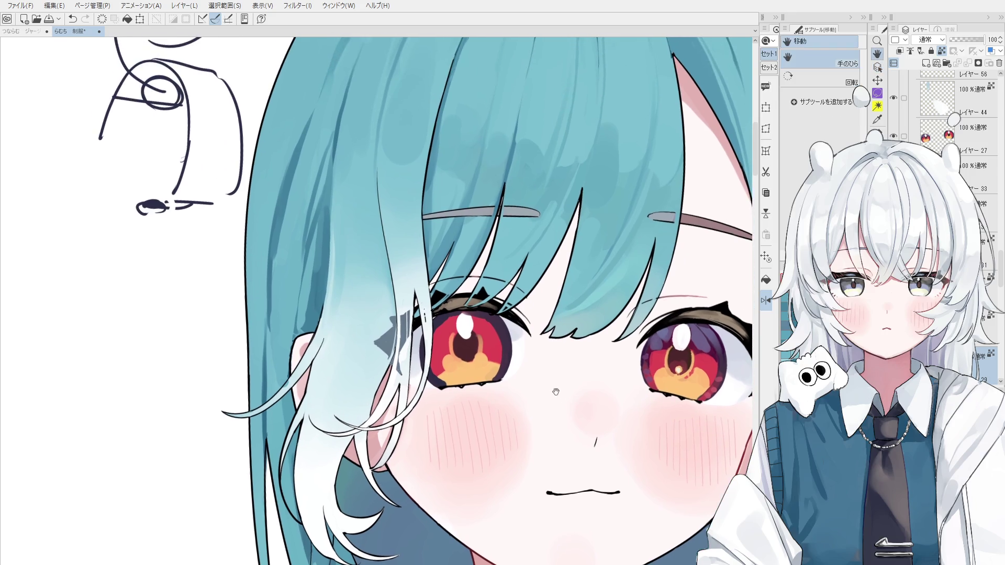
left_click_drag(392, 423, 413, 485)
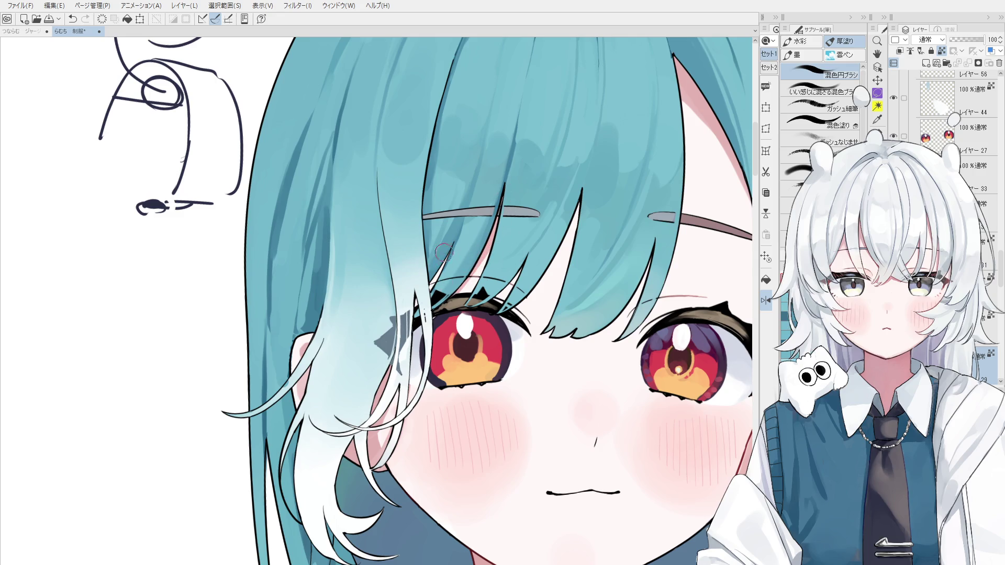
Step: Draw a strand line on the bangs, compare it via undo/redo, then redraw it thinner
left_click_drag(578, 204, 551, 262)
key("ctrl+z")
key("ctrl+y")
key("ctrl+z")
key("ctrl+y")
key("ctrl+z")
key("ctrl+y")
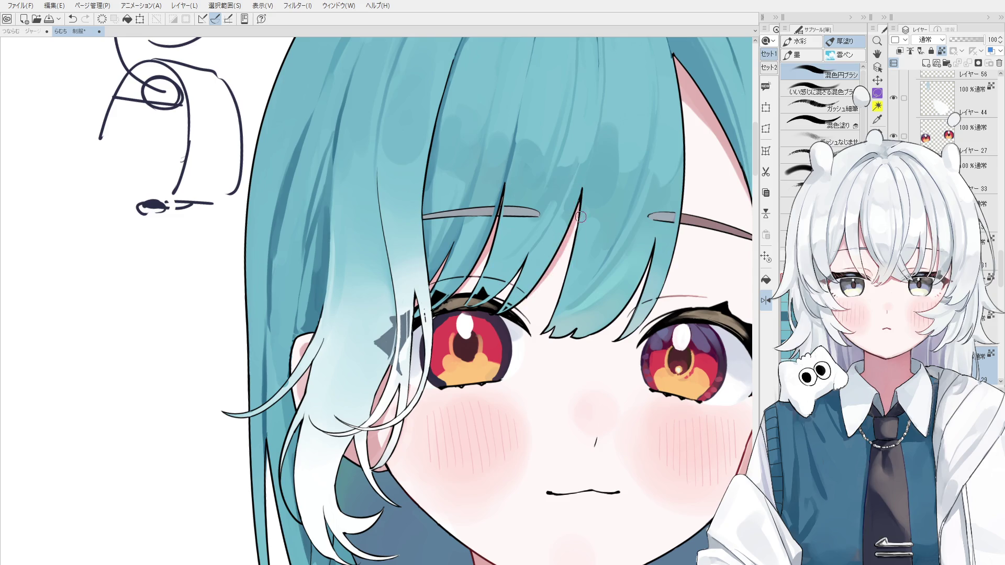
key("ctrl+z")
left_click_drag(655, 241, 637, 296)
scroll(655, 241, "down", 2)
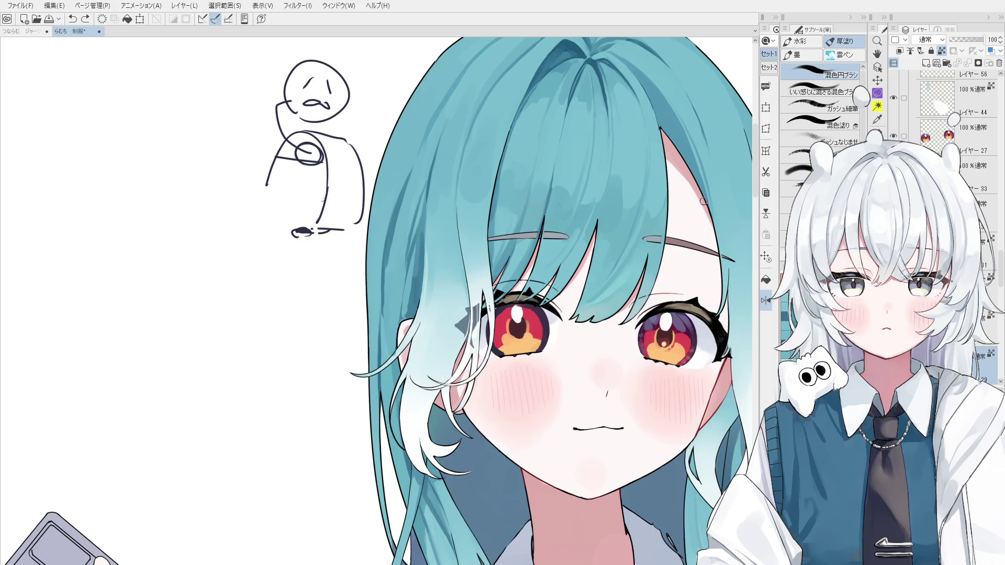
Step: Zoom out to the upper body and darken the neck shadow under the chin
left_click_drag(702, 339, 698, 339)
scroll(698, 339, "down", 2)
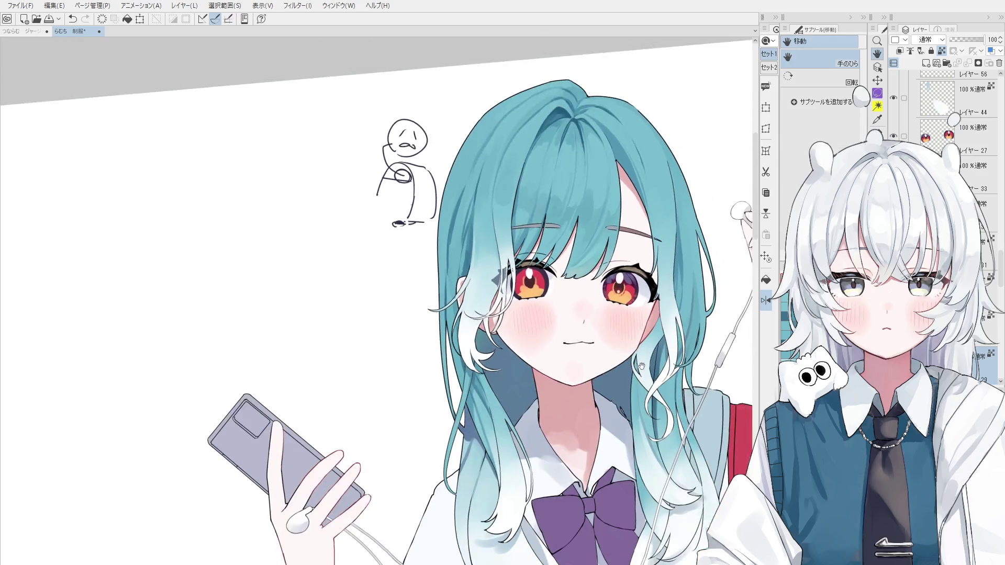
scroll(604, 263, "up", 1)
left_click_drag(603, 391, 598, 371)
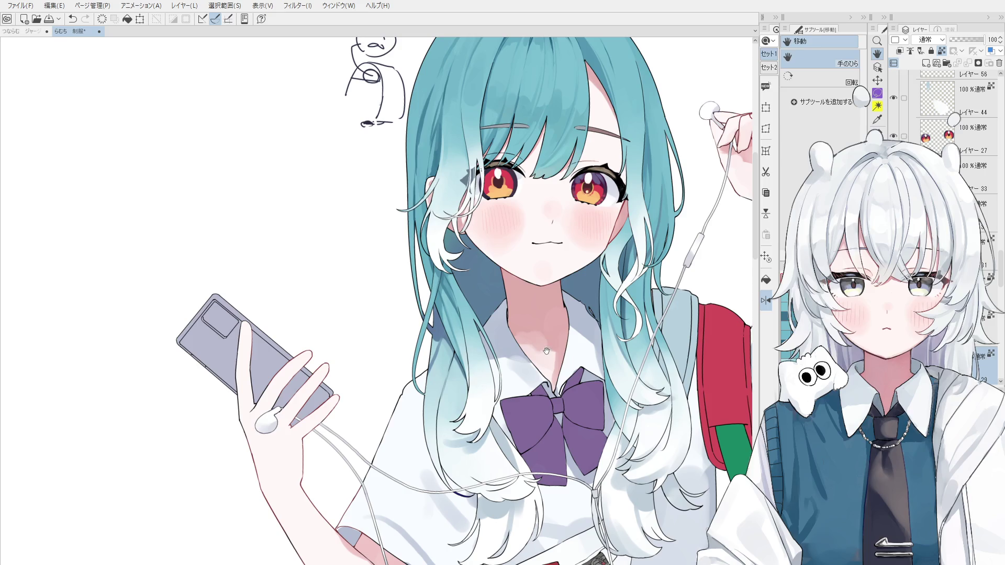
key("b")
mouse_move(540, 340)
left_mouse_down()
mouse_move(567, 343)
mouse_move(553, 343)
mouse_move(556, 356)
mouse_move(558, 335)
left_mouse_up()
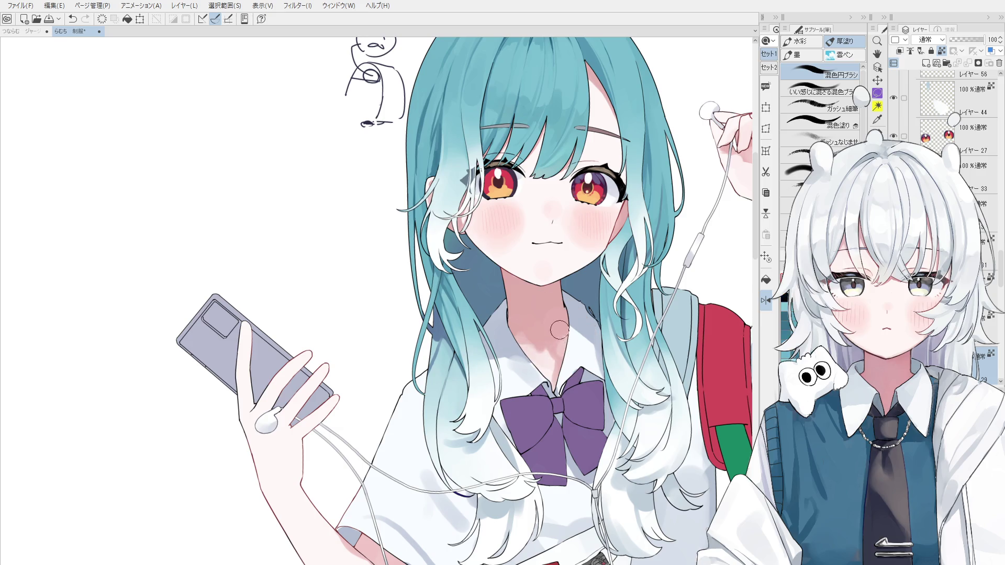
Step: Paint white over the grey collar shadow below the bow
key("asciicircum")
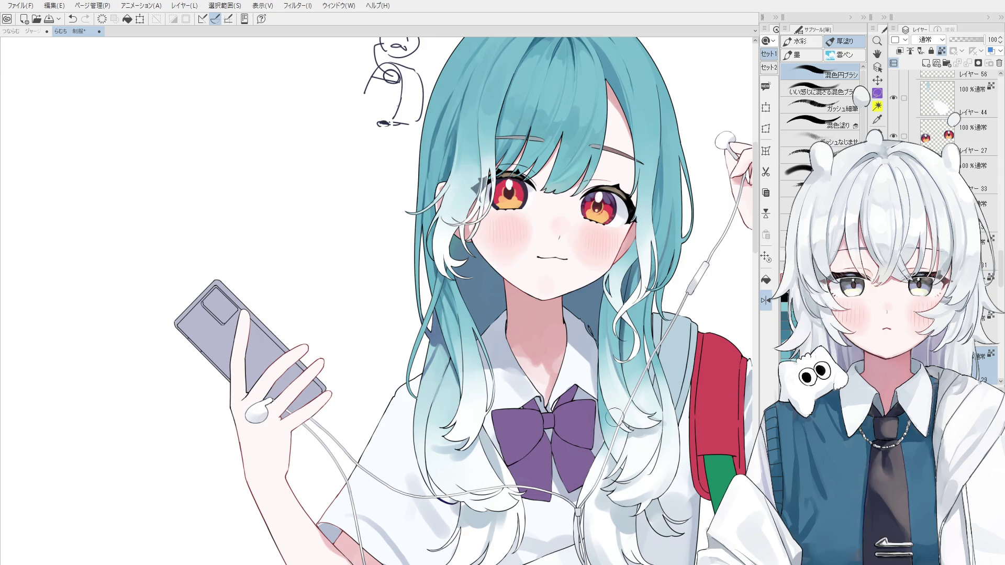
scroll(500, 350, "up", 2)
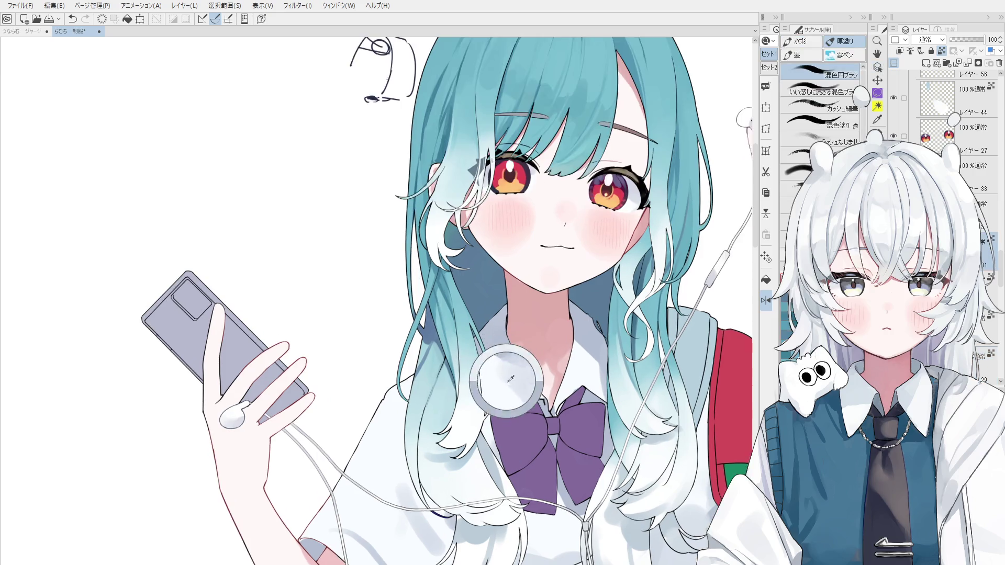
mouse_move(487, 353)
left_mouse_down()
mouse_move(513, 385)
mouse_move(521, 366)
mouse_move(529, 396)
mouse_move(521, 356)
mouse_move(544, 395)
mouse_move(519, 351)
mouse_move(550, 414)
mouse_move(529, 424)
mouse_move(549, 419)
left_mouse_up()
key("h")
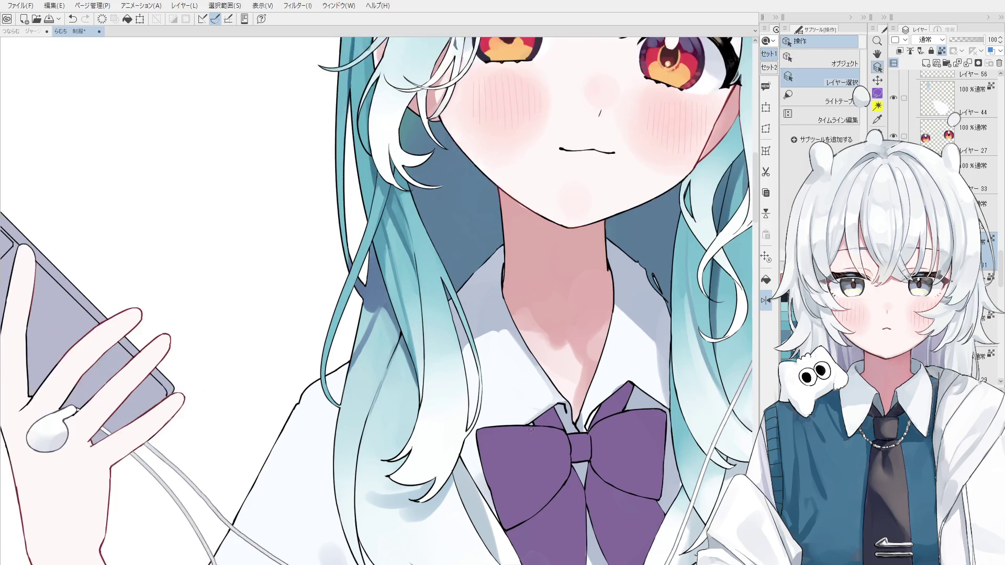
scroll(629, 458, "up", 3)
left_click_drag(527, 461, 547, 451)
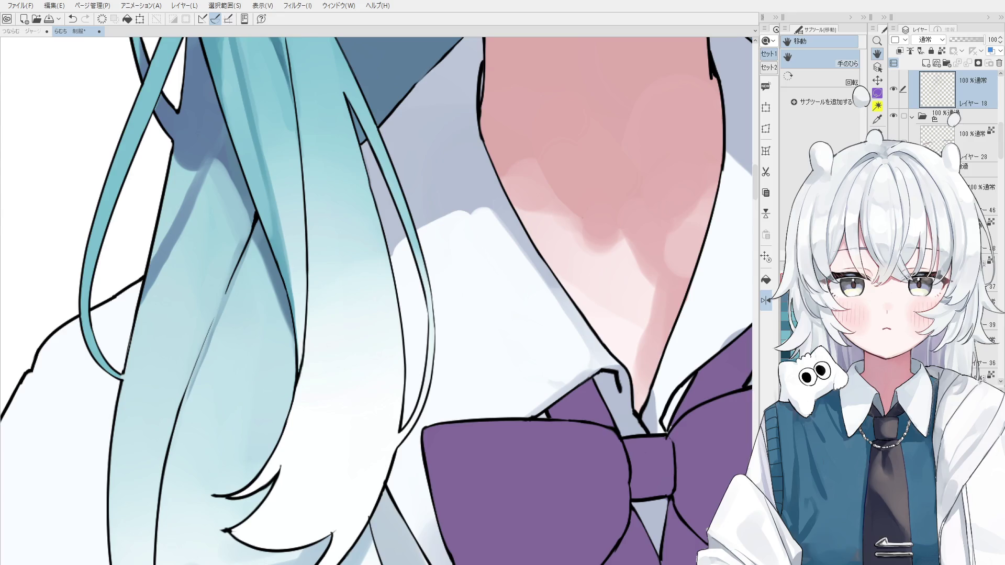
left_click_drag(744, 283, 700, 363)
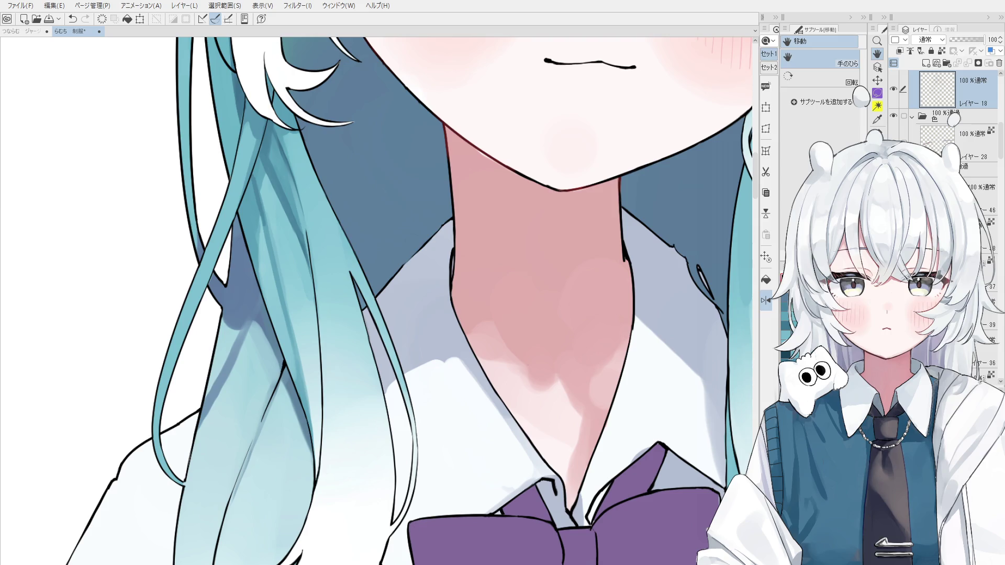
left_click_drag(419, 319, 433, 340)
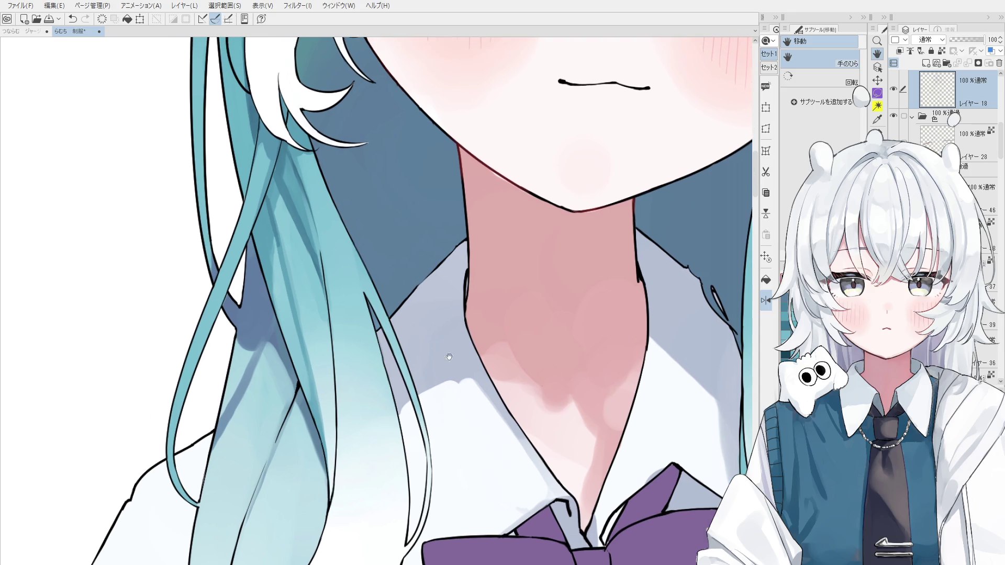
Step: Touch up the collar's edge line with the line-art pen
key("p")
scroll(481, 274, "up", 3)
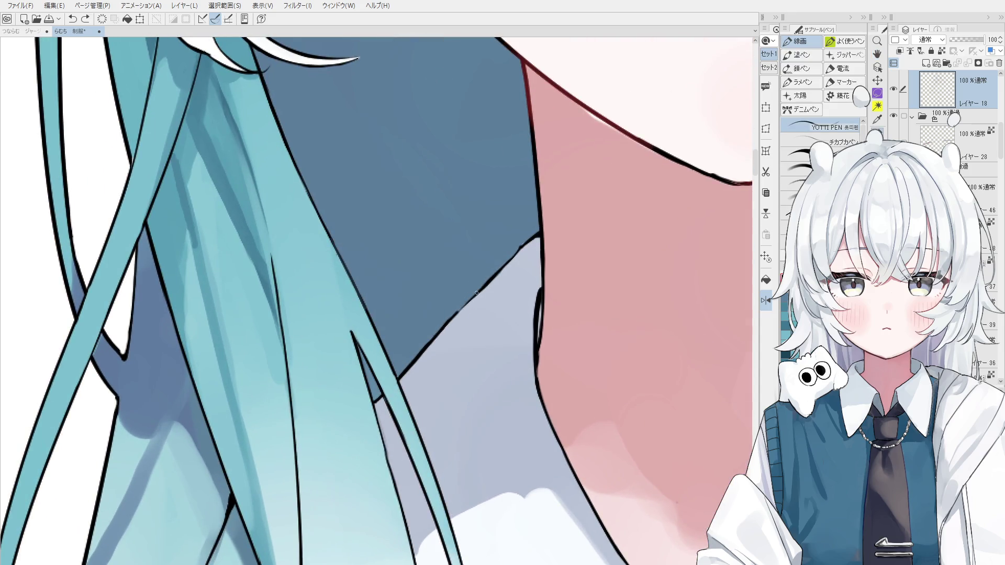
scroll(502, 262, "down", 1)
key("ctrl+z")
left_click_drag(499, 269, 524, 242)
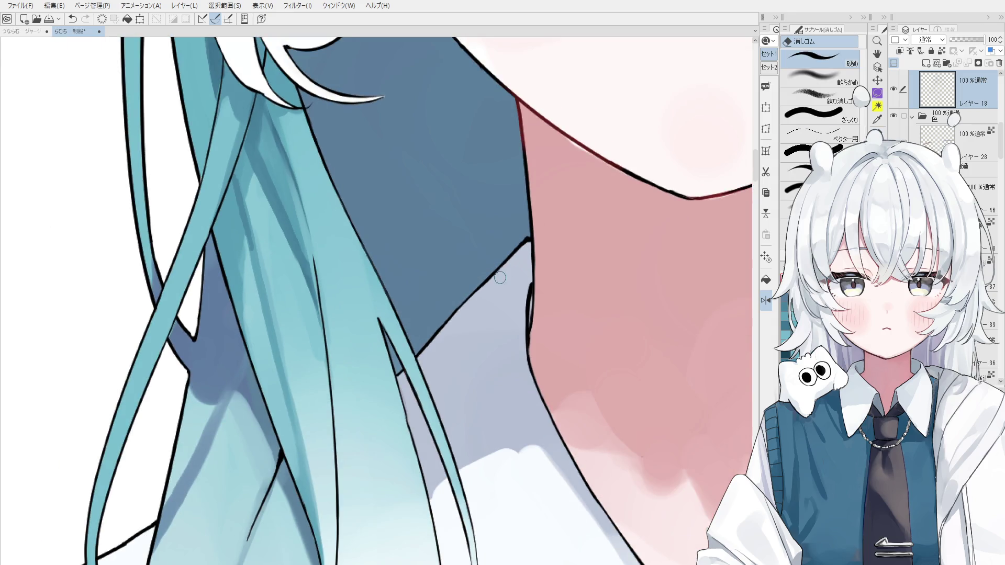
key("h")
left_click_drag(519, 362, 532, 300)
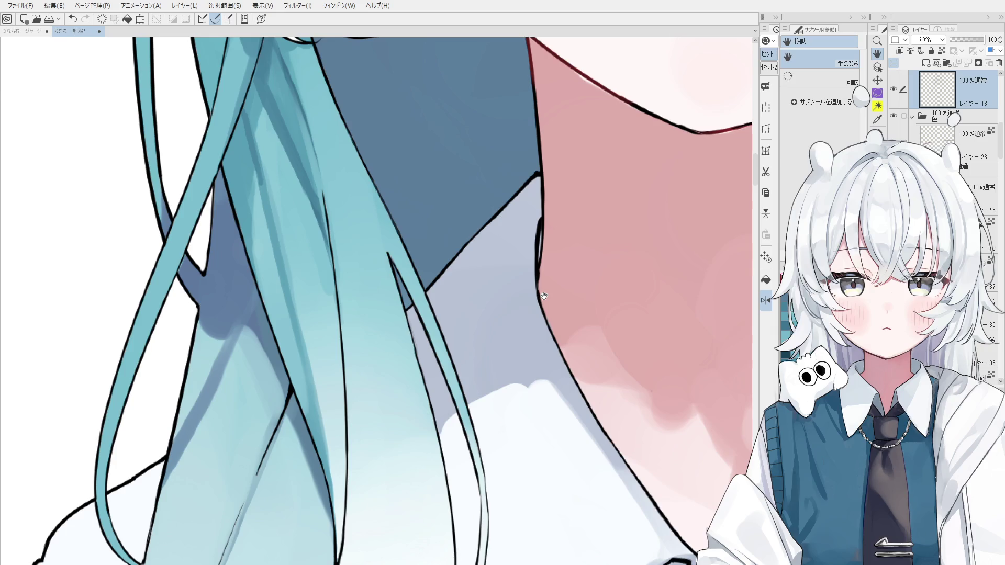
Step: Select Layer 18 from the neck area and switch to the Eraser
scroll(544, 296, "down", 4)
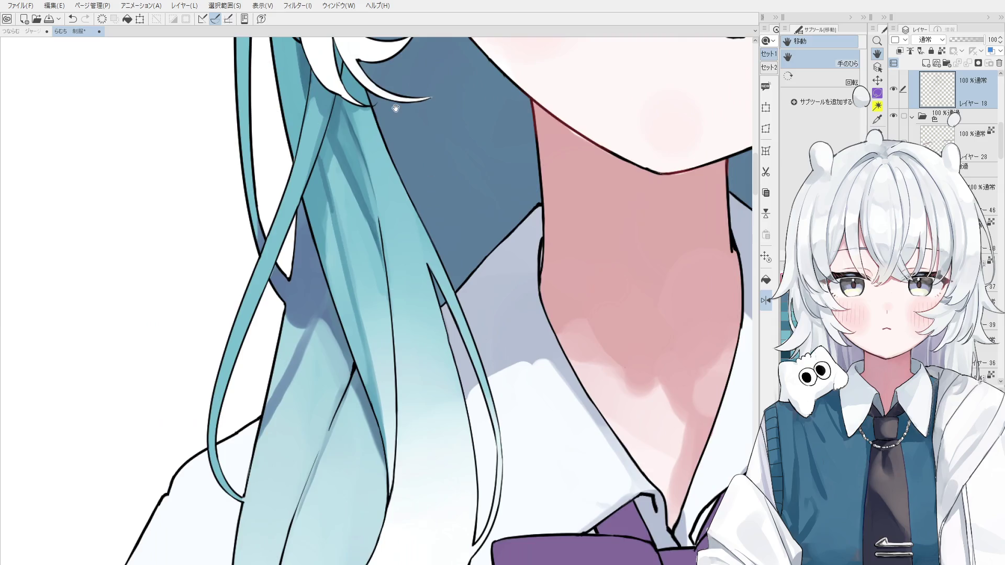
scroll(396, 108, "down", 1)
key("o")
scroll(524, 237, "up", 5)
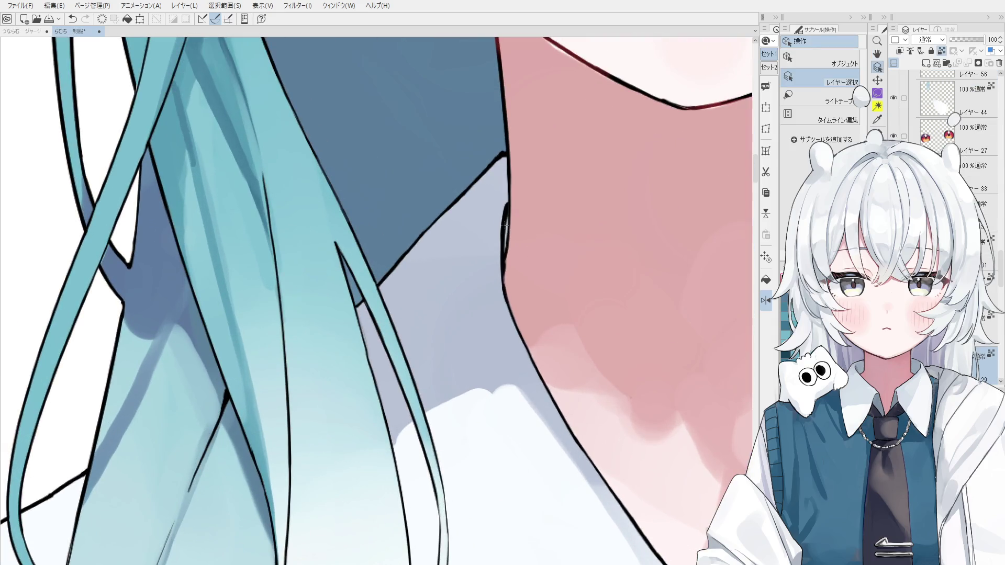
left_click(505, 225)
key("e")
scroll(503, 225, "up", 2)
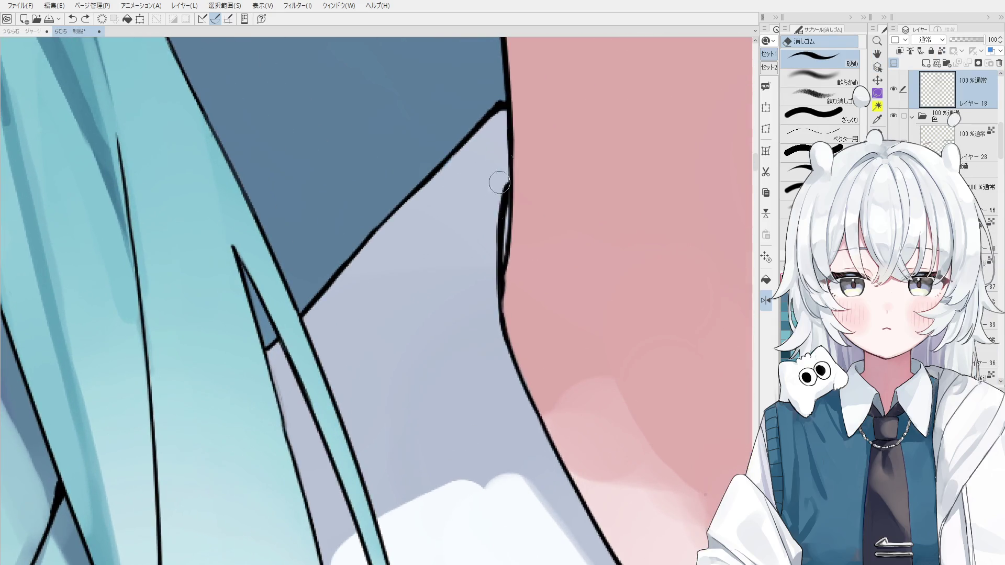
scroll(471, 280, "down", 6)
Step: Pick the hair layer from the artwork, undo the last hair stroke and brush a small replacement touch
key("h")
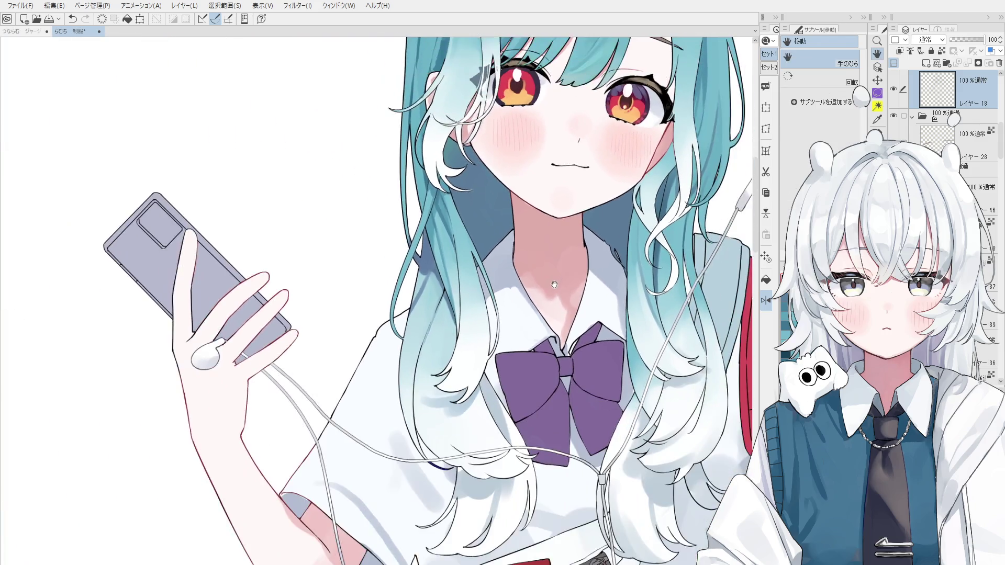
key("b")
left_click(445, 297, "ctrl+shift")
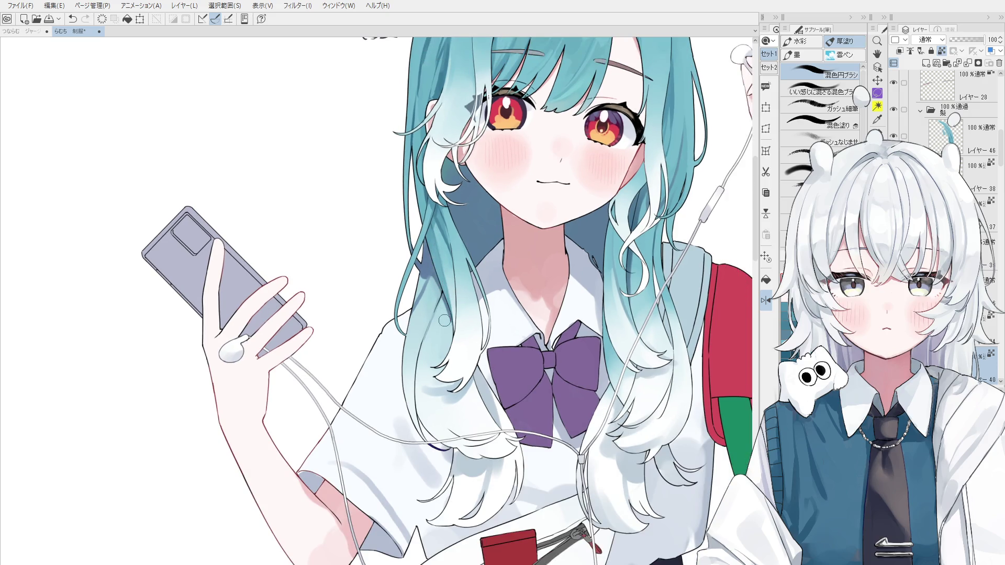
key("ctrl+z")
left_click_drag(432, 286, 430, 277)
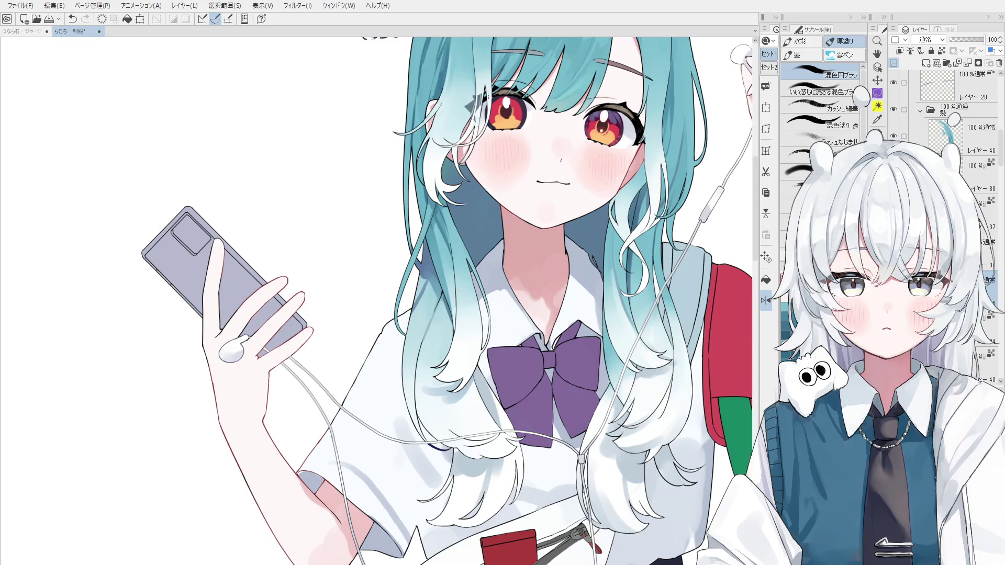
Step: Blend the shading around the collar with 混色円ブラシ, undoing the strokes that fail
scroll(471, 309, "up", 4)
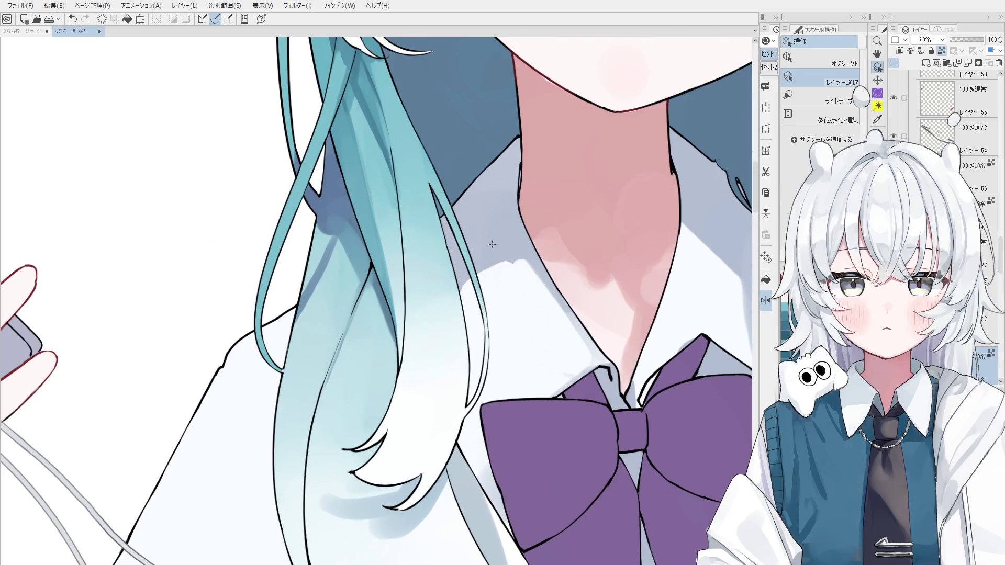
scroll(447, 300, "down", 4)
scroll(482, 237, "up", 4)
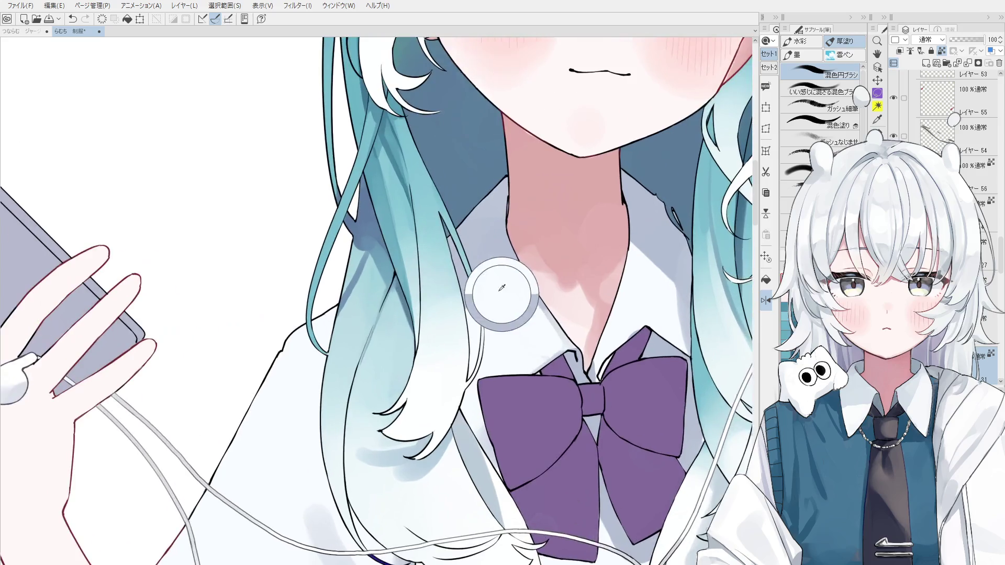
scroll(467, 315, "down", 1)
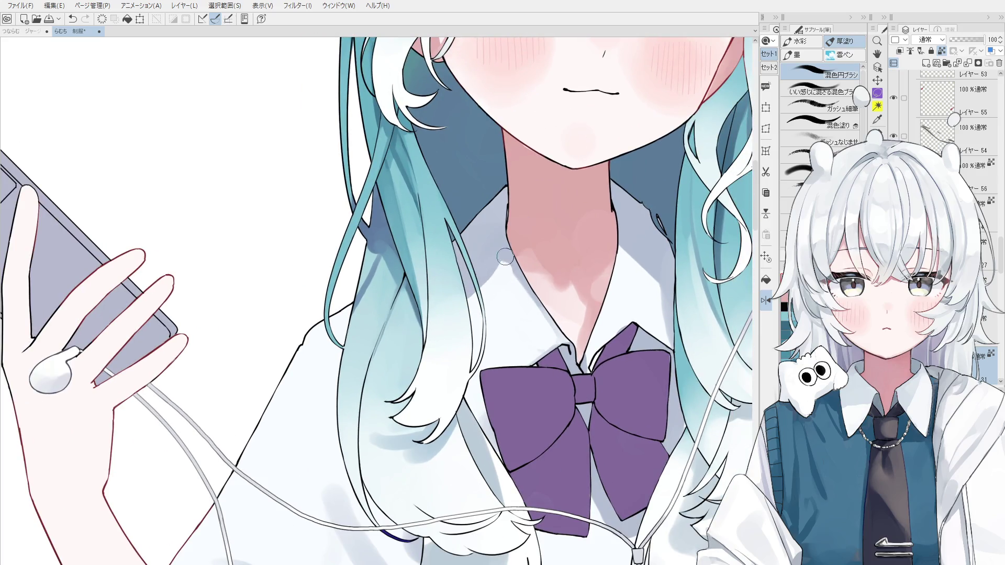
scroll(504, 279, "down", 2)
left_click_drag(504, 279, 516, 296)
key("ctrl+z")
scroll(529, 312, "down", 1)
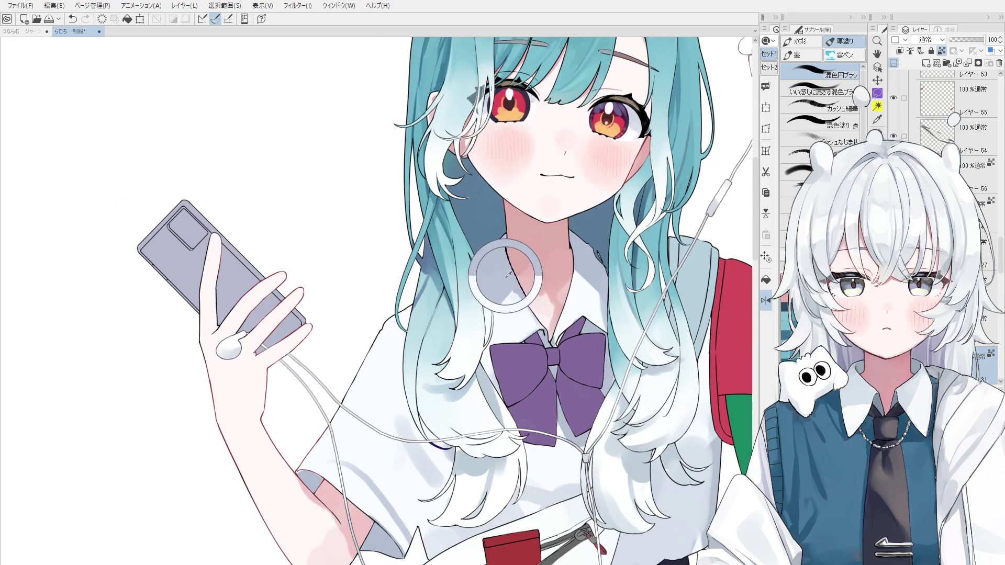
key("ctrl+z")
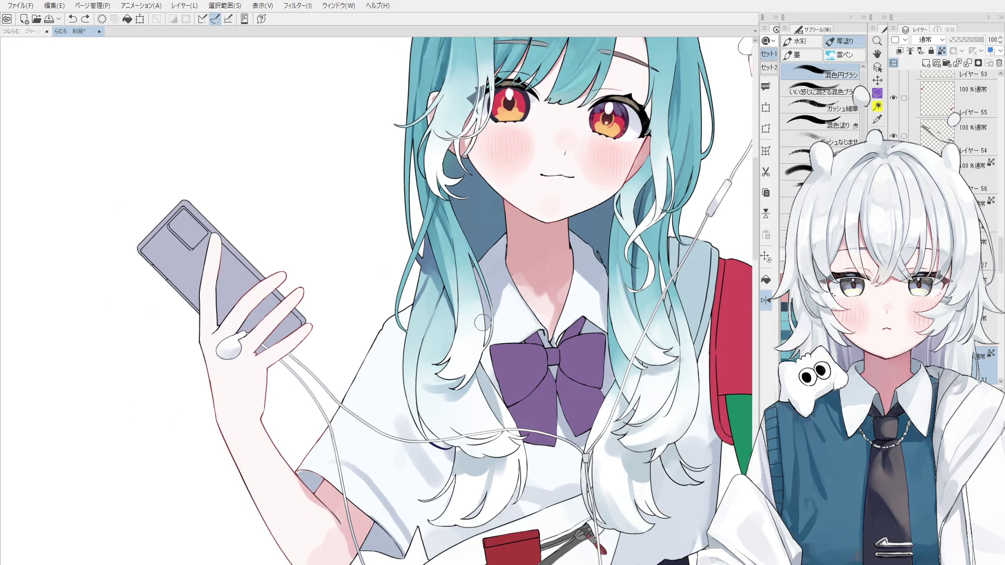
scroll(476, 326, "down", 1)
mouse_move(500, 308)
left_mouse_down()
mouse_move(495, 301)
mouse_move(513, 312)
left_mouse_up()
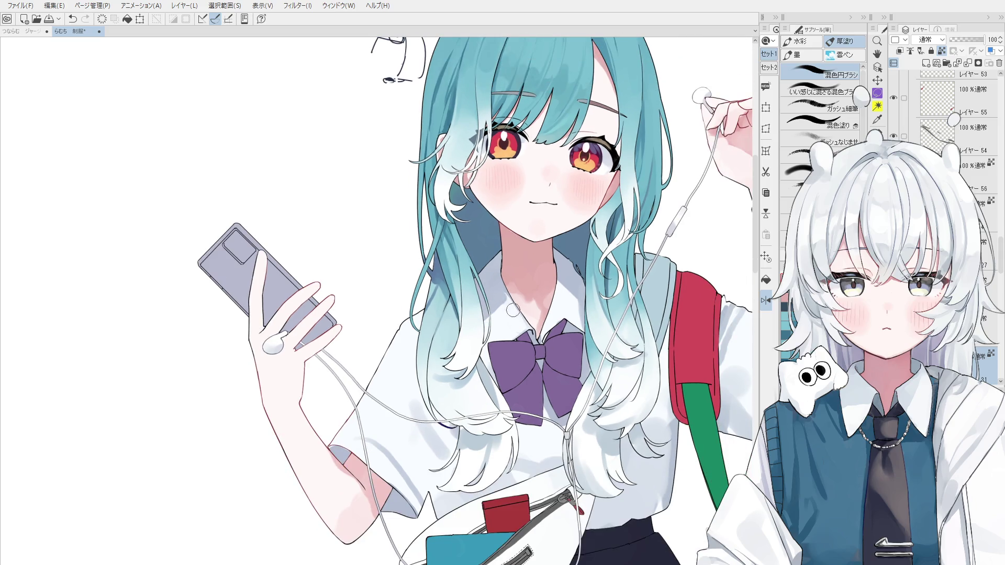
Step: Repaint the pink neck shading above the bow, resizing the brush and undoing unwanted strokes
scroll(541, 350, "up", 2)
scroll(540, 351, "down", 1)
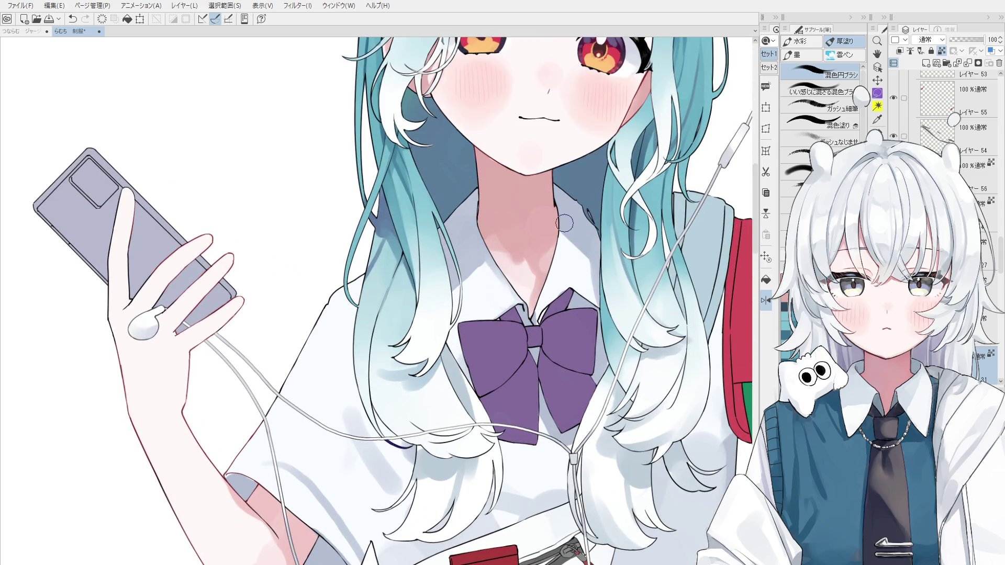
scroll(550, 293, "down", 1)
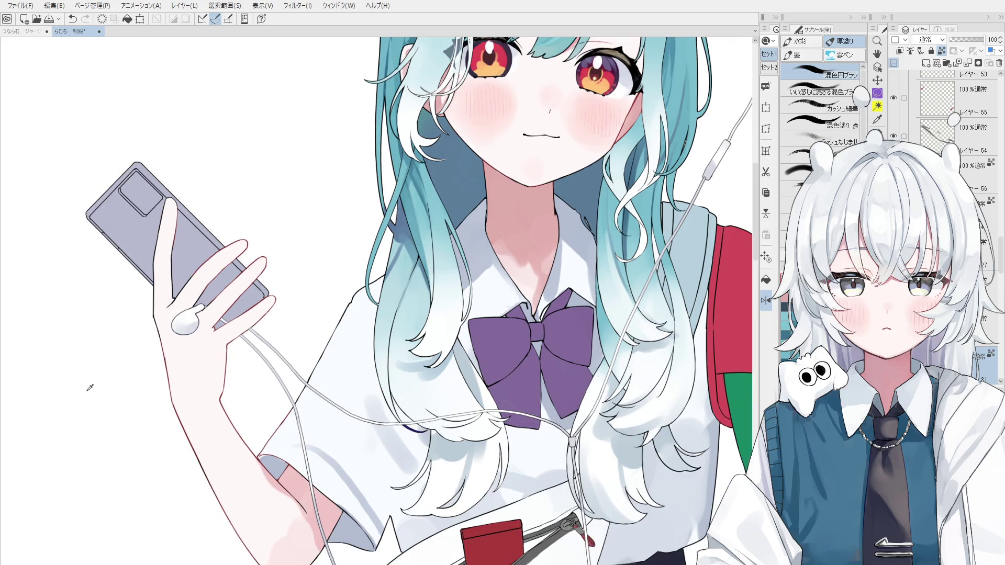
mouse_move(558, 282)
left_mouse_down()
mouse_move(558, 251)
mouse_move(546, 298)
left_mouse_up()
mouse_move(574, 263)
left_mouse_down()
mouse_move(568, 306)
mouse_move(555, 298)
left_mouse_up()
key("ctrl+z")
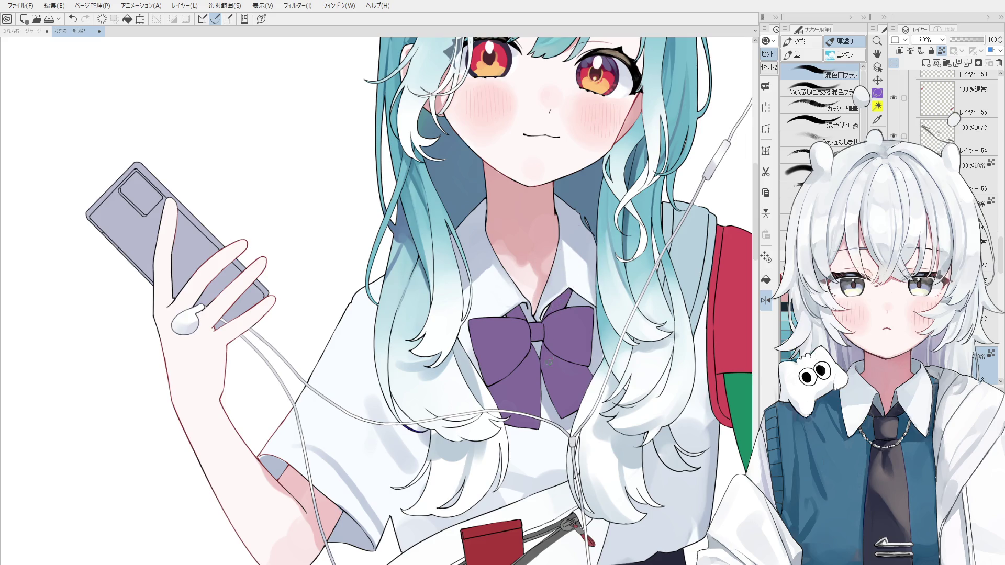
left_click_drag(574, 244, 581, 269)
key("ctrl+z")
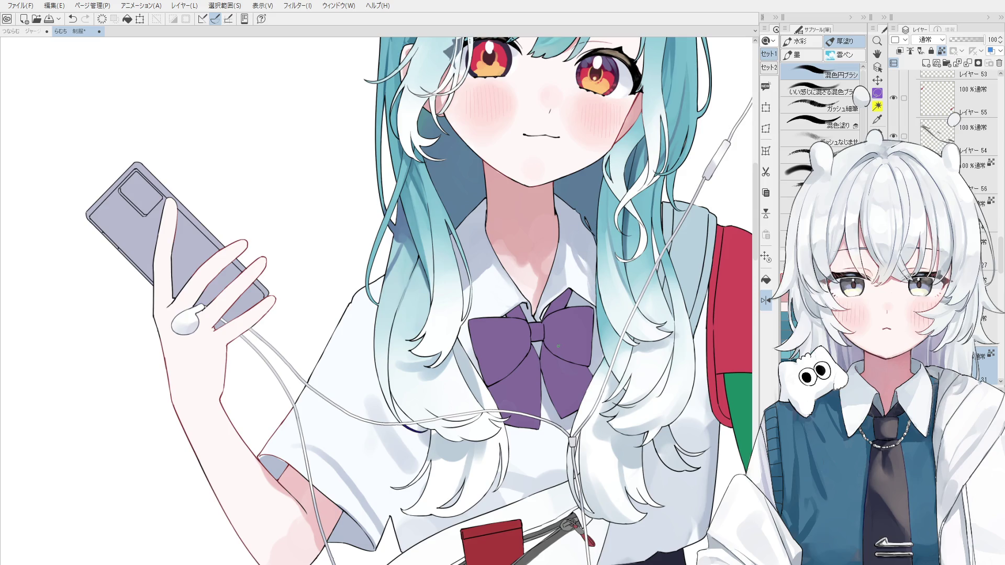
scroll(558, 346, "down", 2)
key("ctrl+z")
mouse_move(565, 303)
left_mouse_down()
mouse_move(570, 316)
mouse_move(513, 341)
left_mouse_up()
Step: Pan the view, then add subtle blended shading where the neck meets the collar
key("space")
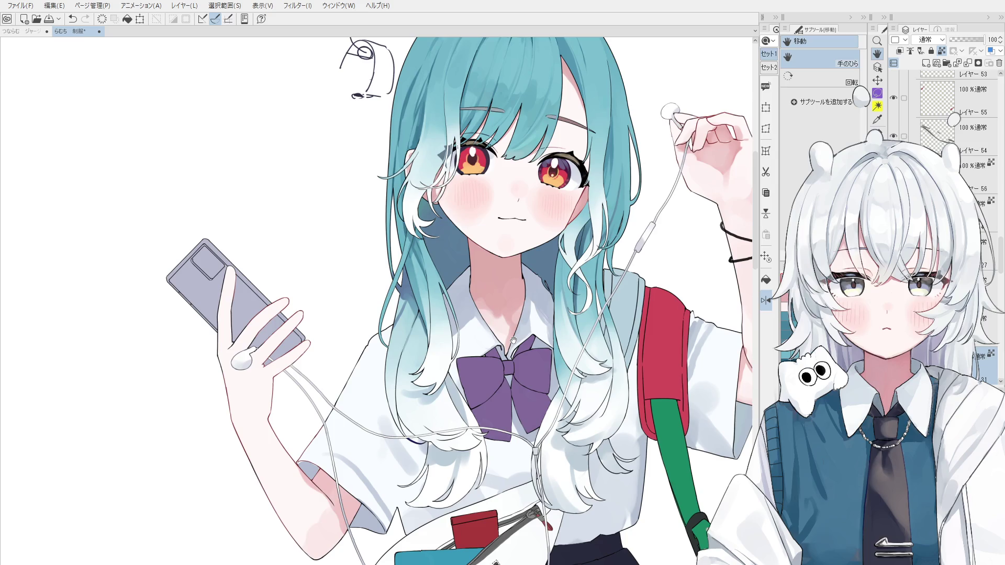
key("b")
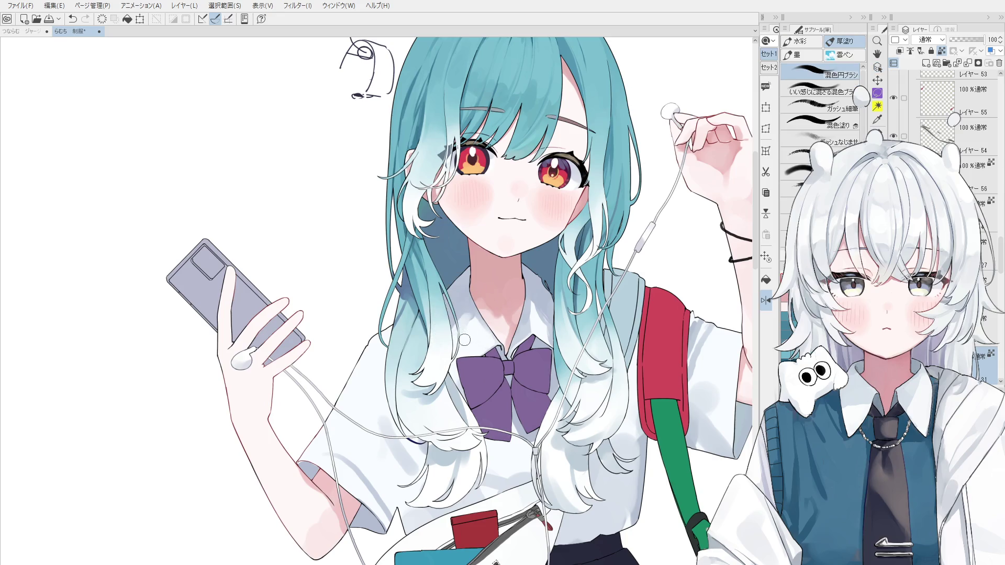
left_click_drag(471, 316, 498, 347)
key("ctrl+z")
left_click_drag(474, 311, 486, 327)
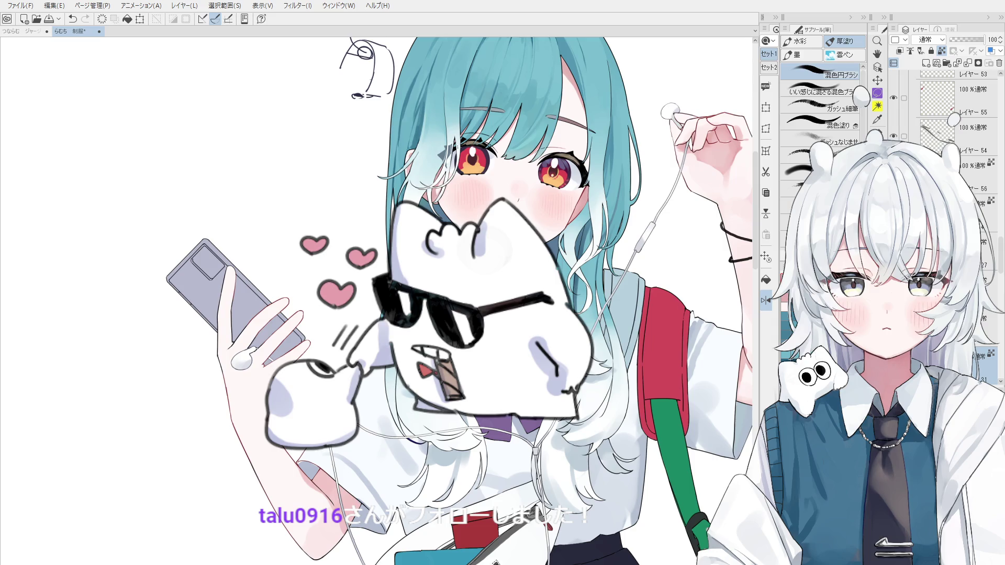
Step: Lighten the shirt collar with white paint using the 厚塗り brush
key("o")
key("b")
scroll(471, 308, "up", 2)
left_click_drag(474, 335, 474, 322)
Step: Reset the view rotation, zoom out slightly and touch up the neck edge, undoing the dark line
key("ctrl+0")
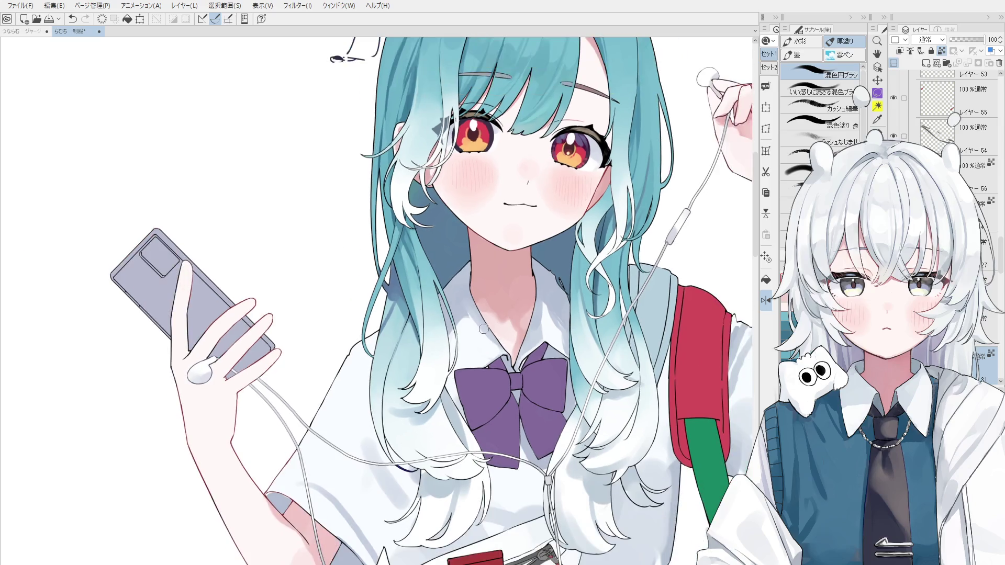
key("ctrl+minus")
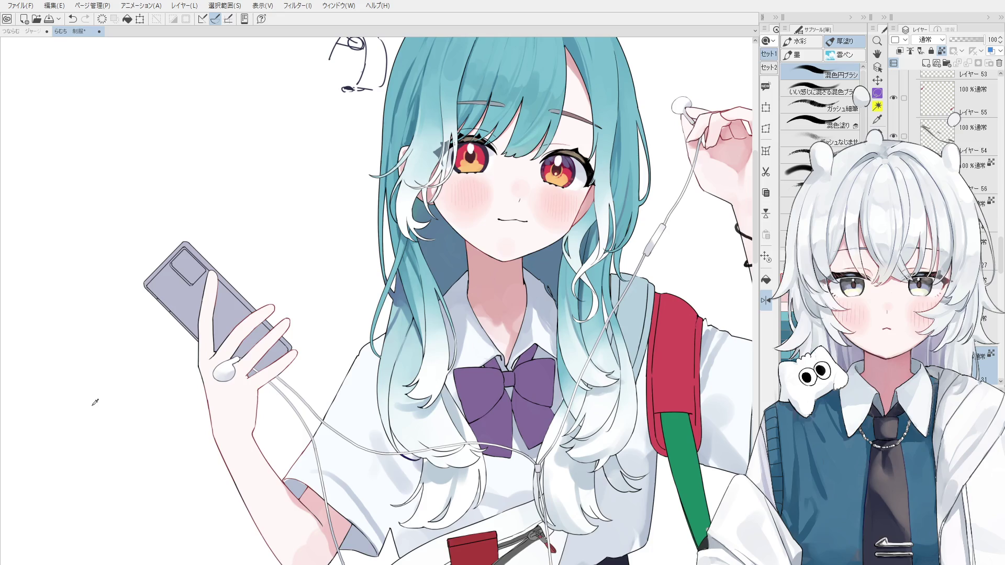
scroll(484, 293, "up", 1)
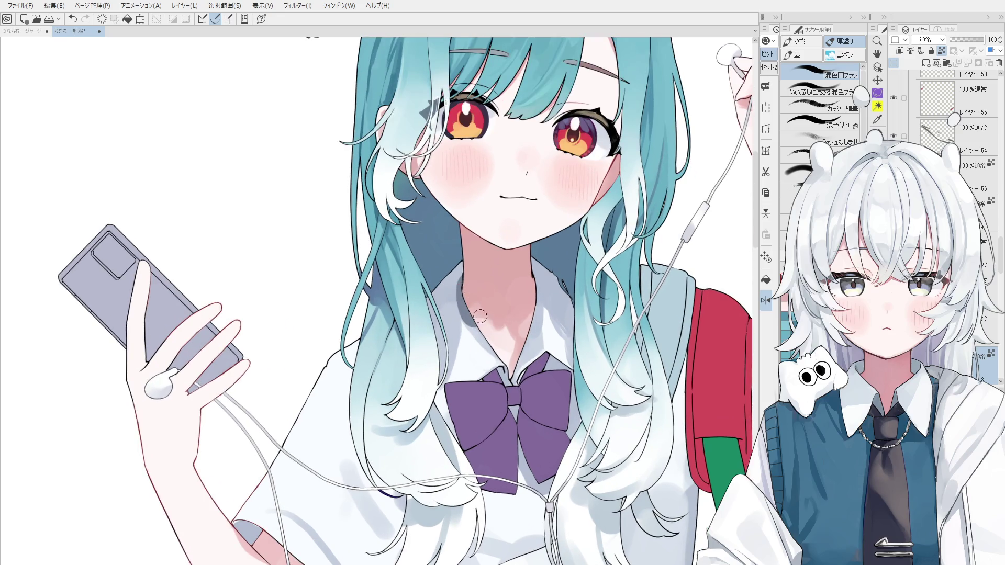
mouse_move(472, 286)
left_mouse_down()
mouse_move(465, 273)
mouse_move(500, 351)
mouse_move(465, 283)
left_mouse_up()
key("ctrl+z")
key("ctrl+z")
key("ctrl+z")
left_click_drag(529, 270, 534, 311)
key("ctrl+z")
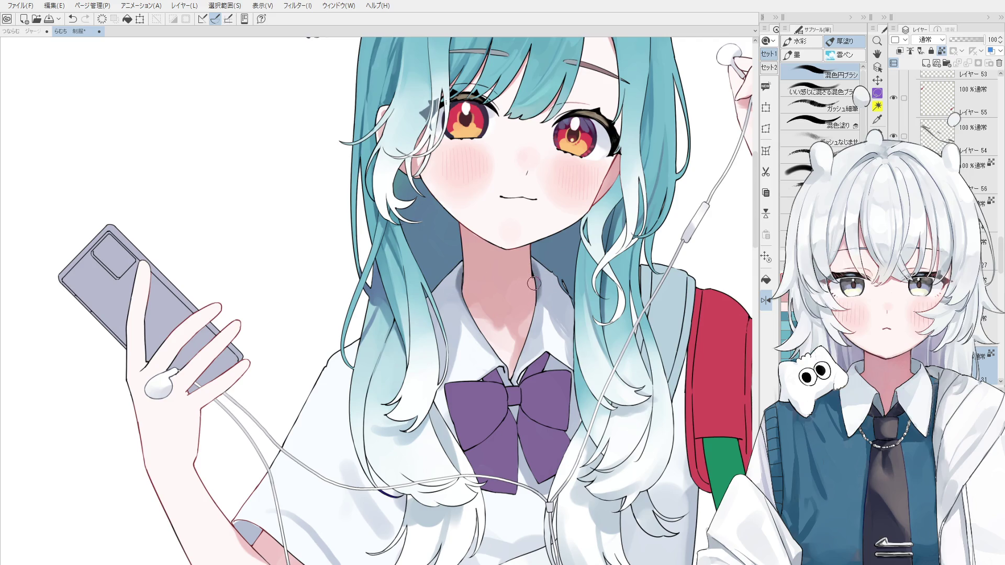
key("ctrl+z")
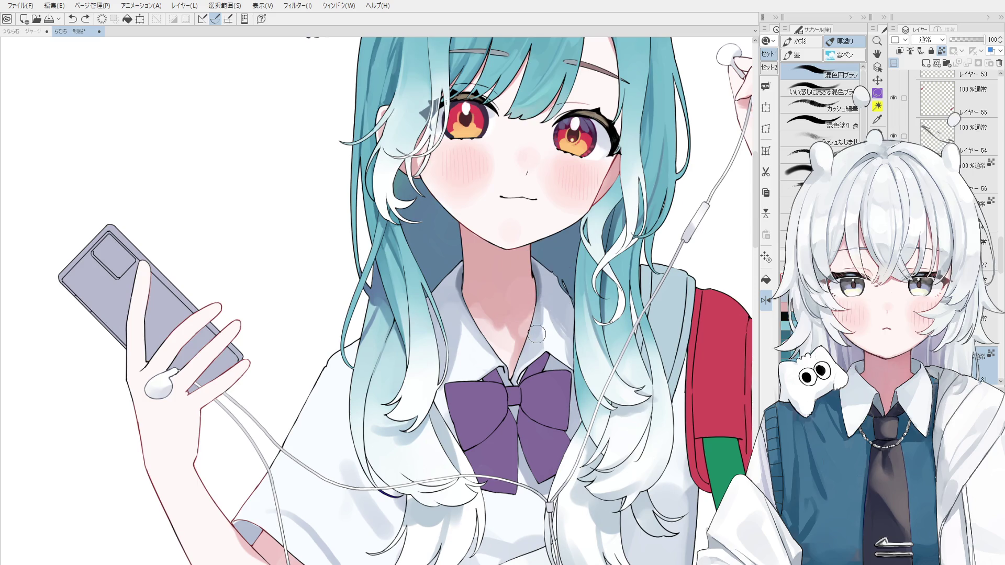
Step: Switch back to the blending brush and make a stroke up the neck
scroll(535, 314, "down", 2)
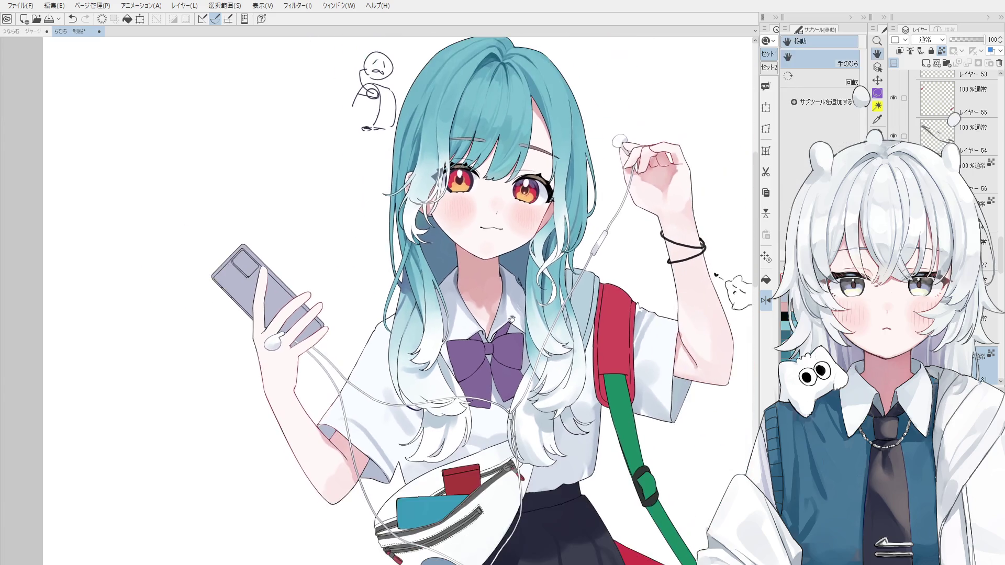
scroll(510, 273, "up", 1)
key("b")
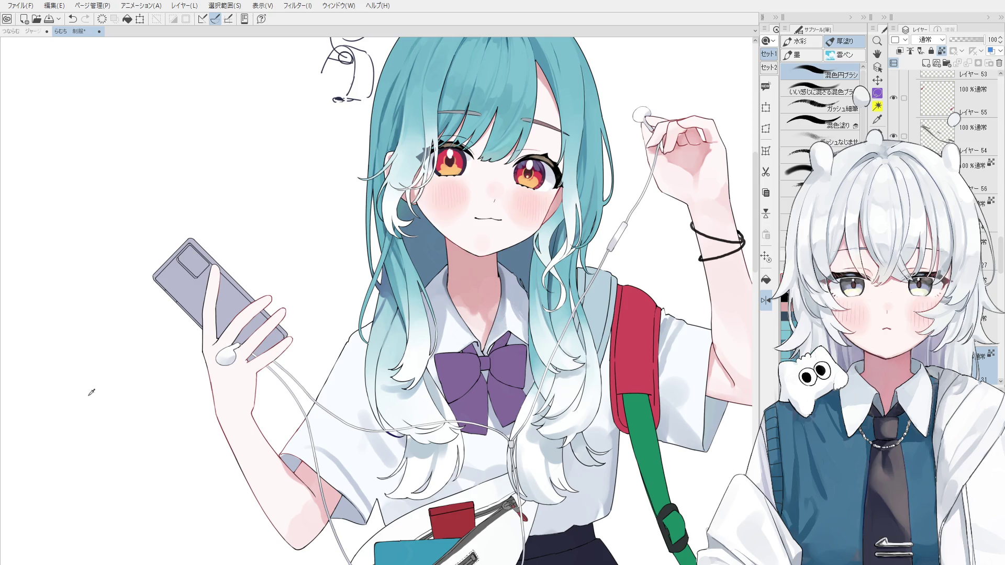
mouse_move(503, 301)
left_mouse_down()
mouse_move(505, 272)
mouse_move(501, 281)
left_mouse_up()
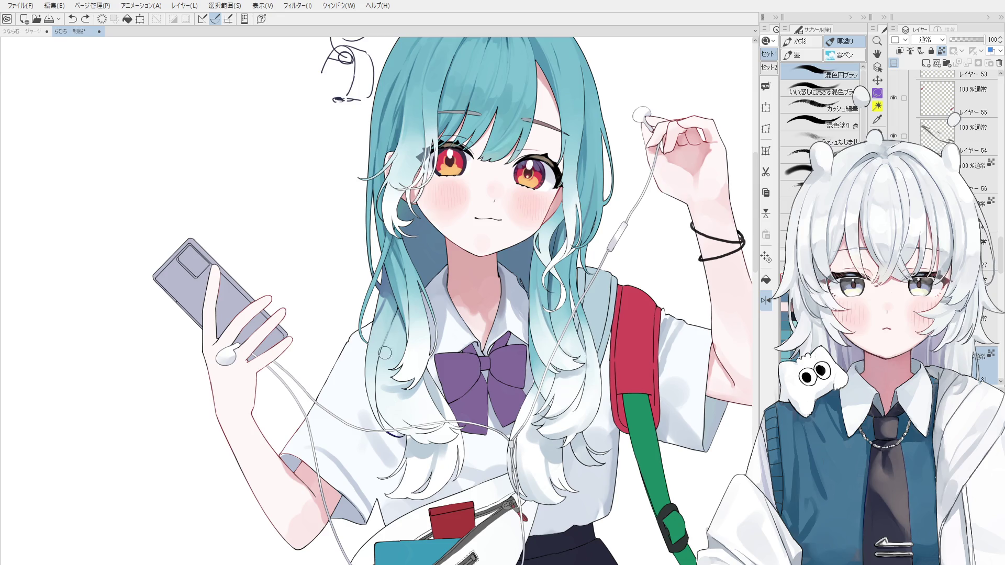
Step: Zoom in on the neck, enlarge the 混色円ブラシ brush and paint a soft stroke down the neck
key("o")
scroll(442, 302, "up", 2)
key("b")
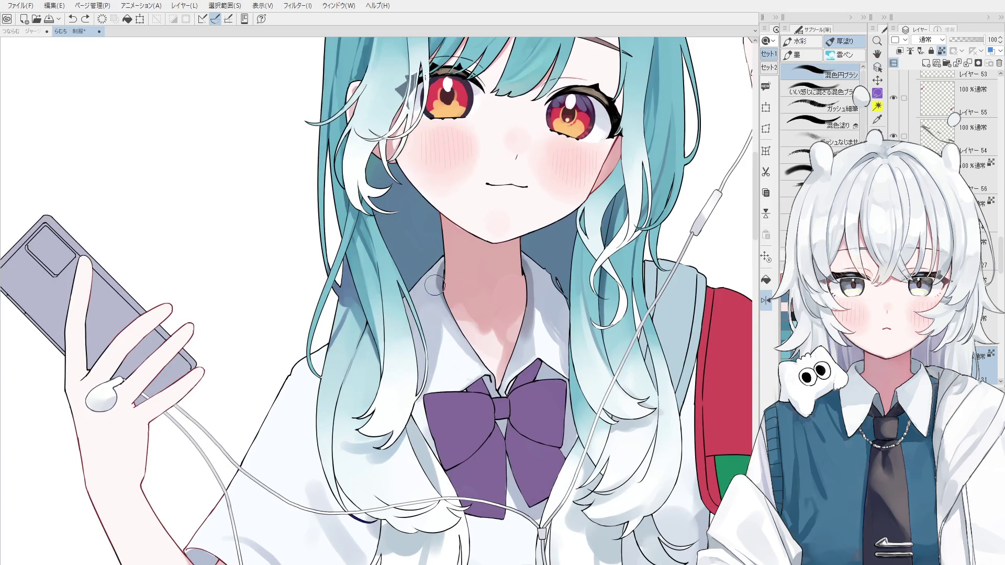
scroll(427, 309, "up", 1)
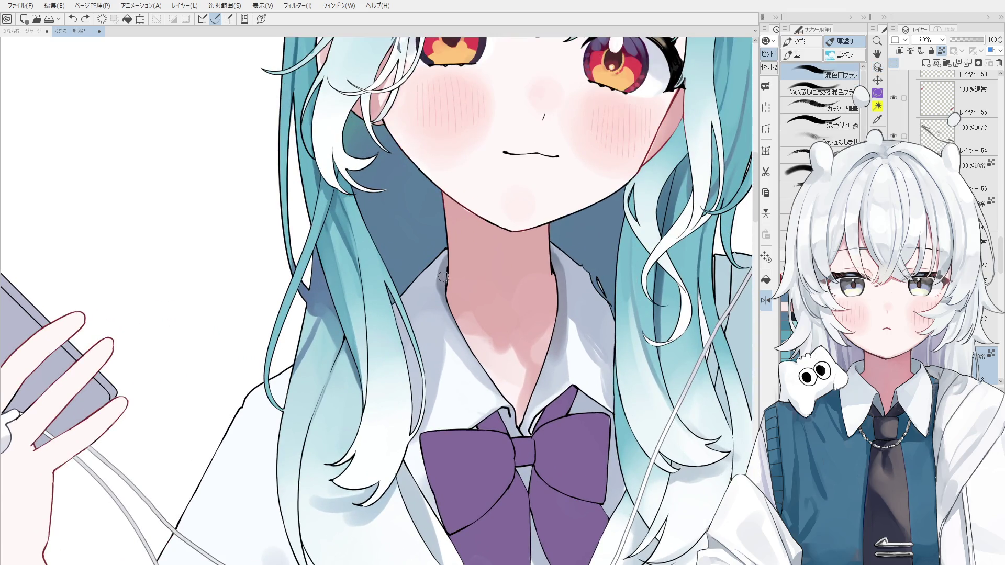
left_click_drag(446, 299, 449, 289)
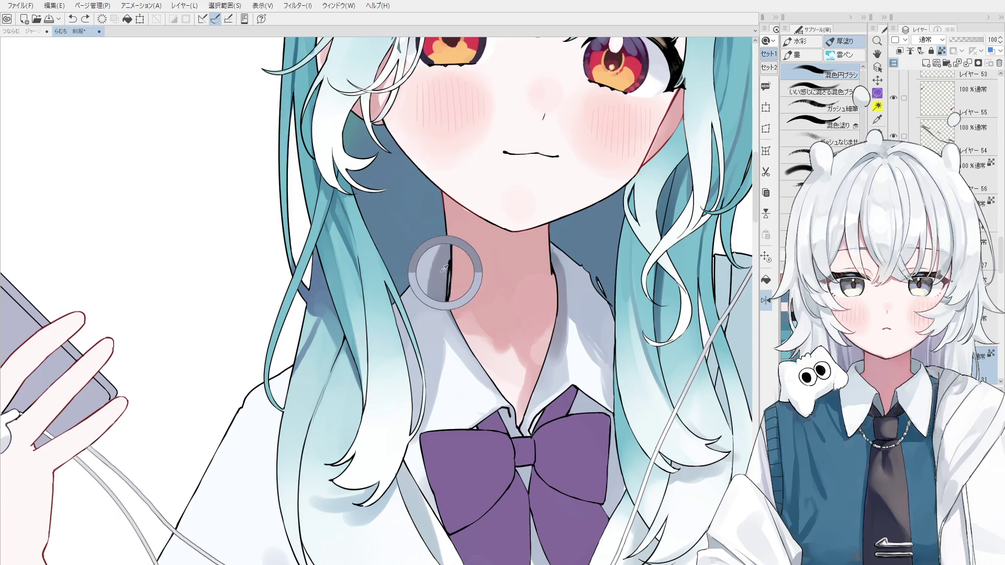
scroll(449, 289, "down", 1)
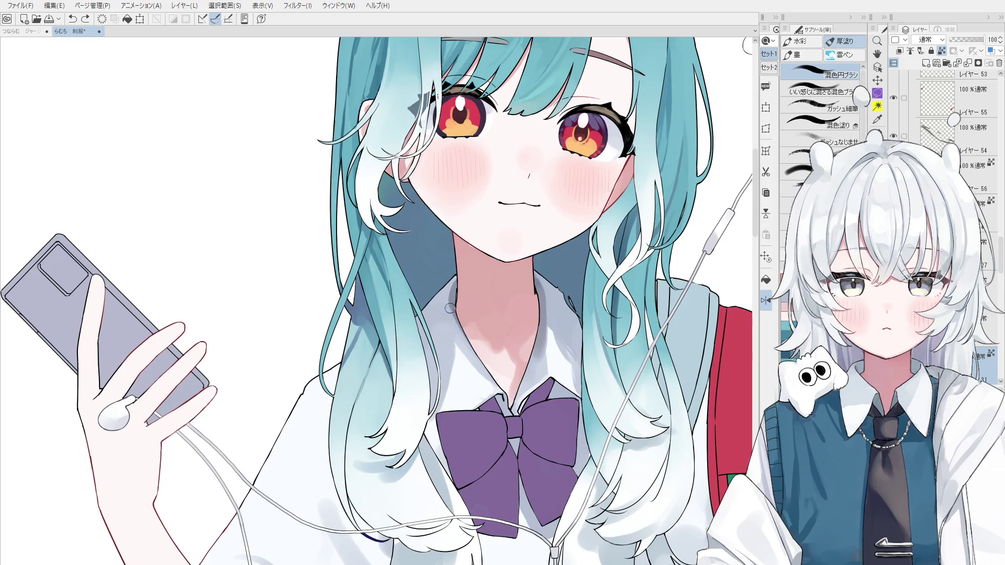
mouse_move(453, 300)
left_mouse_down()
mouse_move(453, 338)
mouse_move(461, 323)
mouse_move(463, 335)
left_mouse_up()
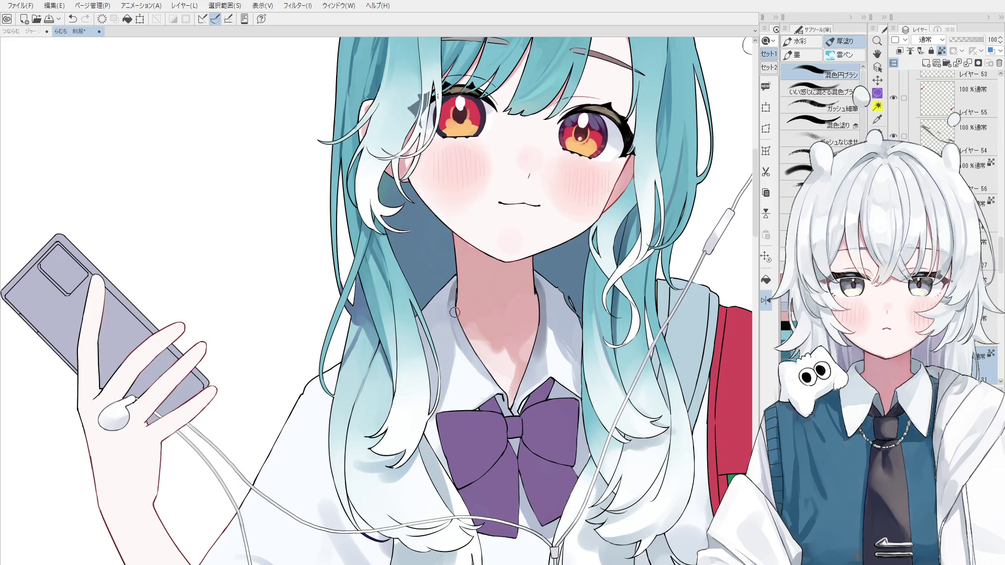
scroll(467, 314, "down", 2)
scroll(472, 382, "down", 1)
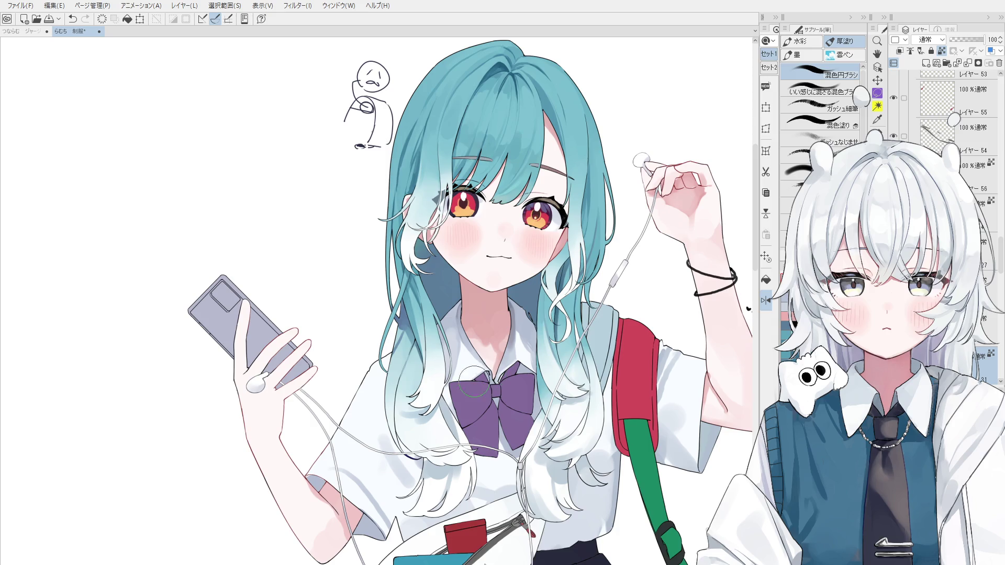
Step: Sample the collar and neck shadow colours and blend over the neck shadow line
left_click(442, 334, "alt")
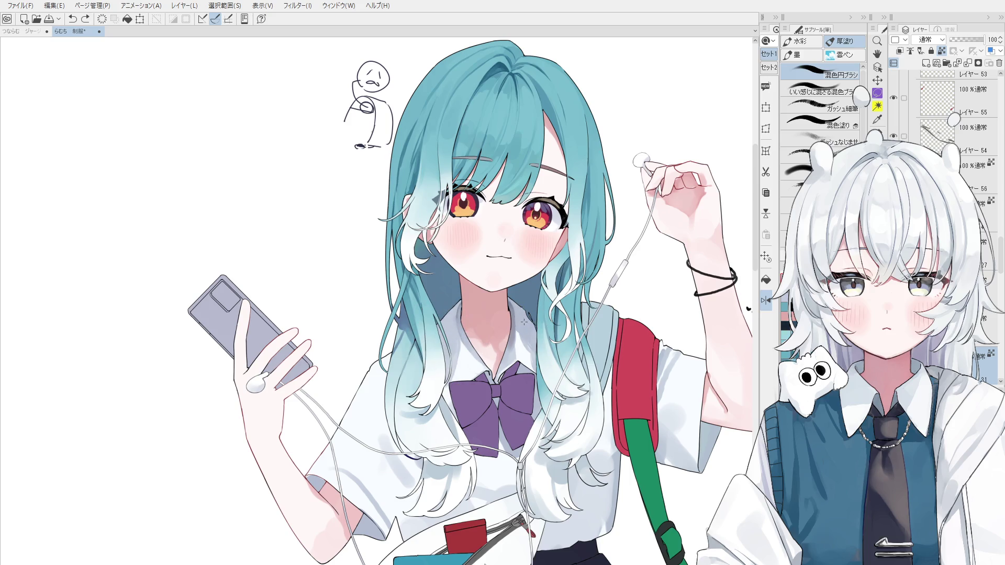
left_click(508, 336, "alt")
mouse_move(508, 336)
left_mouse_down()
mouse_move(506, 305)
mouse_move(507, 358)
mouse_move(509, 303)
left_mouse_up()
key("ctrl+z")
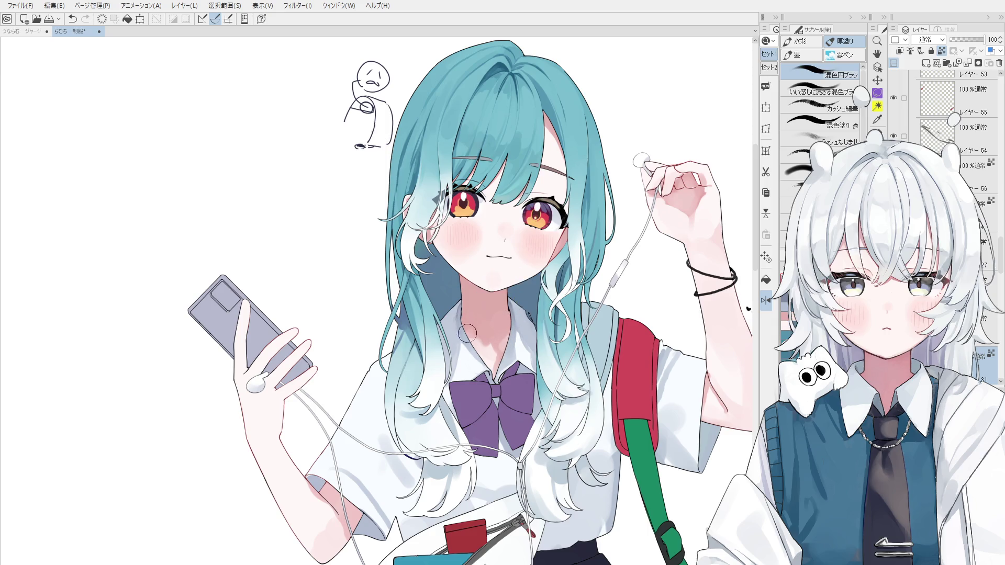
scroll(464, 325, "up", 2)
Step: Resample neck shading colours and add small soft shading touches to the neck, undoing bad strokes
left_click(460, 316, "alt")
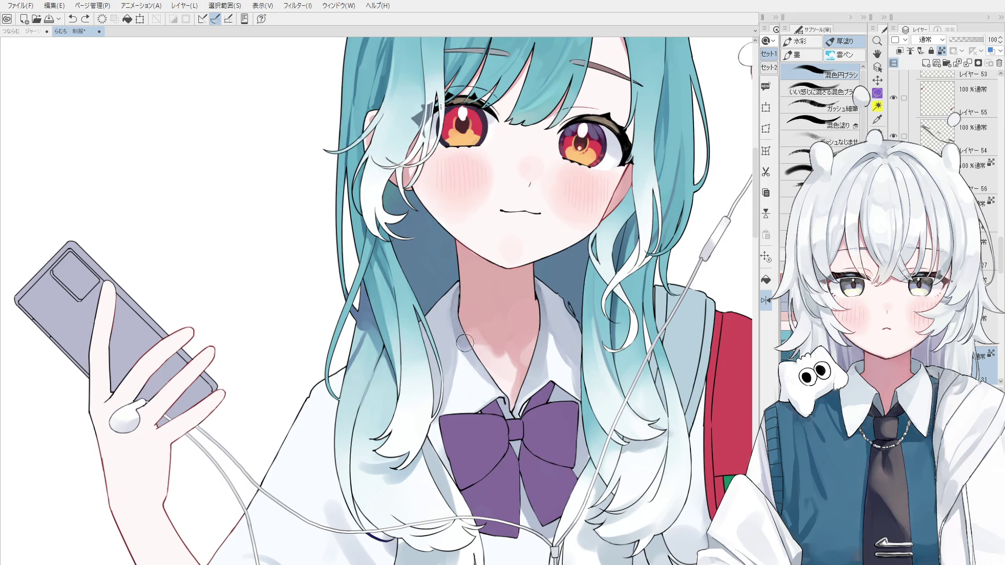
scroll(479, 356, "down", 2)
key("ctrl+z")
left_click(468, 366, "alt")
left_click(472, 372, "alt")
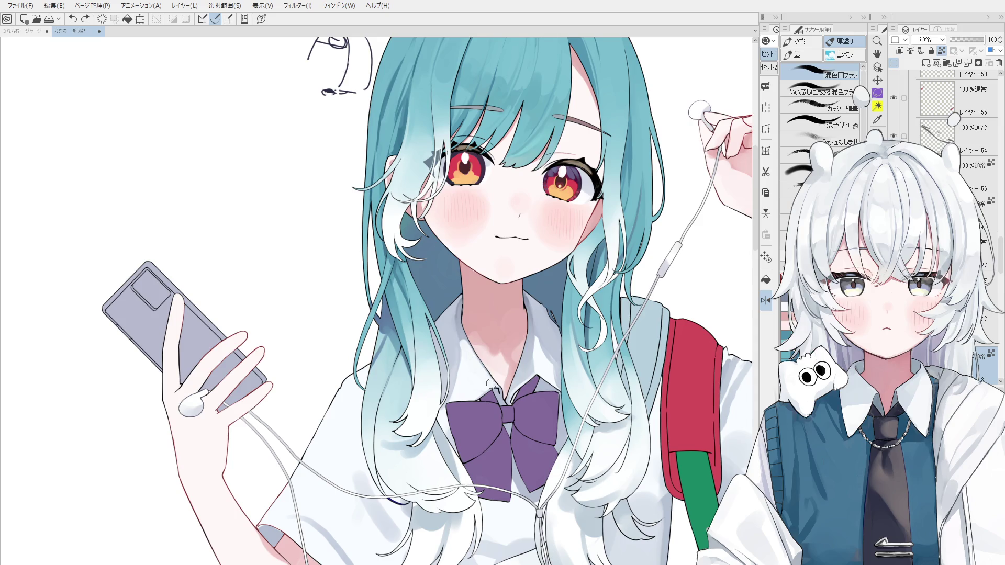
left_click_drag(457, 329, 458, 385)
key("ctrl+z")
scroll(462, 346, "down", 1)
left_click(452, 349)
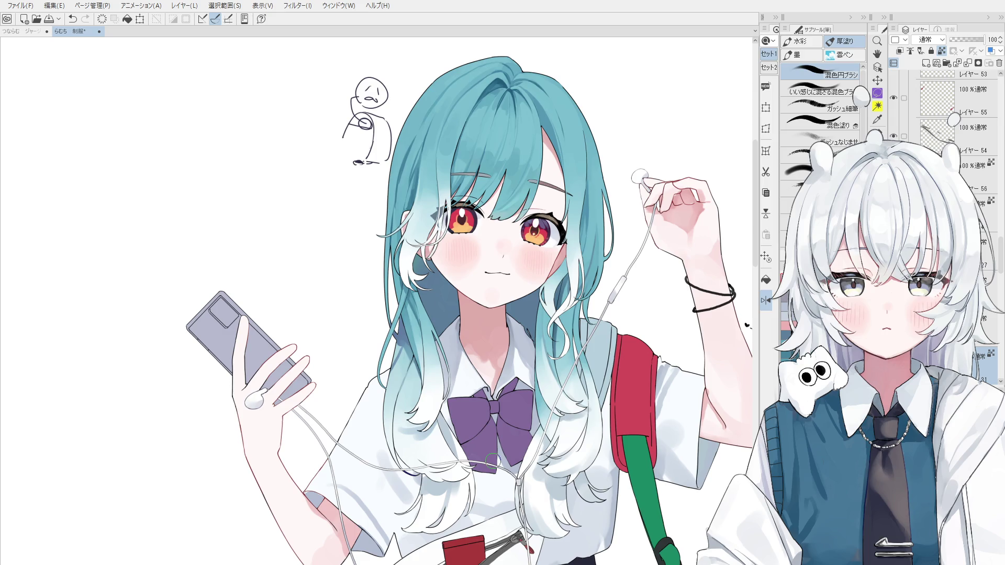
Step: Sketch two rough pencil lines in the blank area, then undo them
scroll(492, 461, "down", 5)
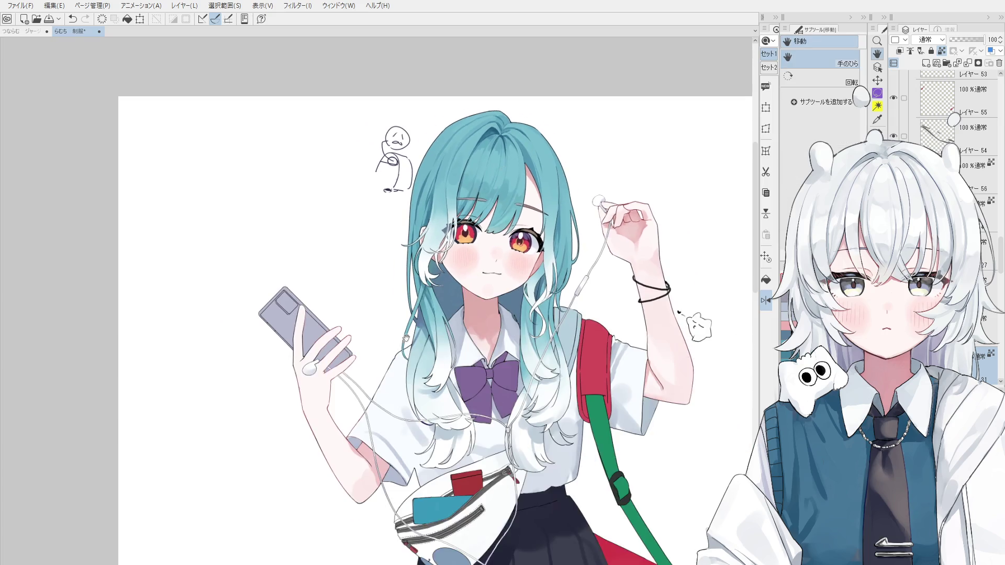
scroll(450, 216, "up", 3)
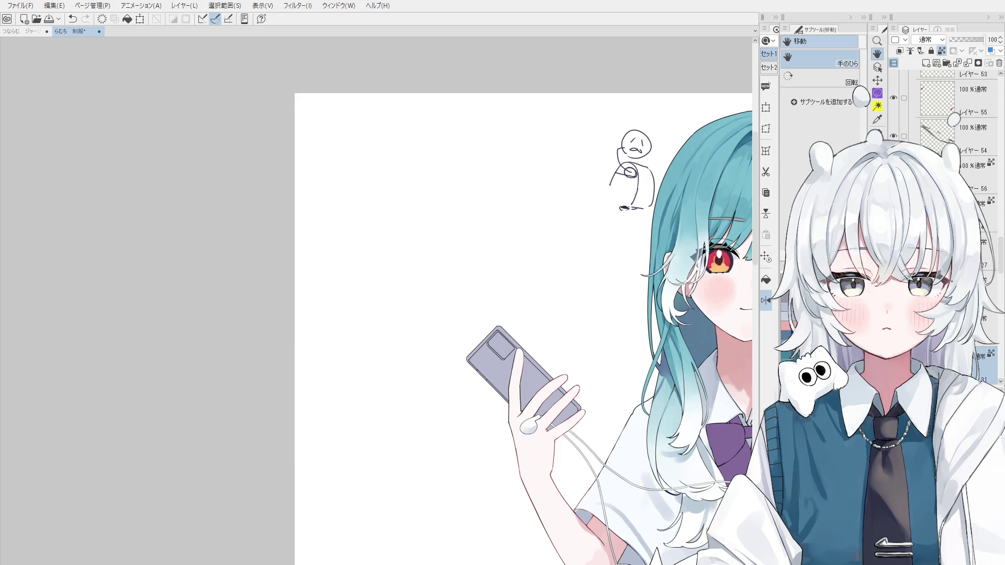
scroll(946, 134, "down", 10)
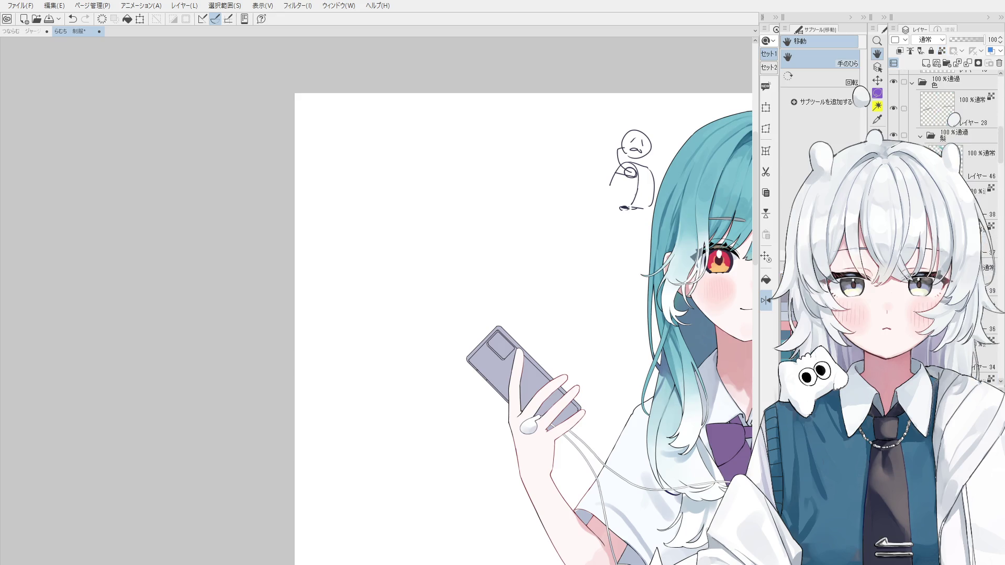
scroll(945, 134, "down", 3)
scroll(472, 299, "up", 2)
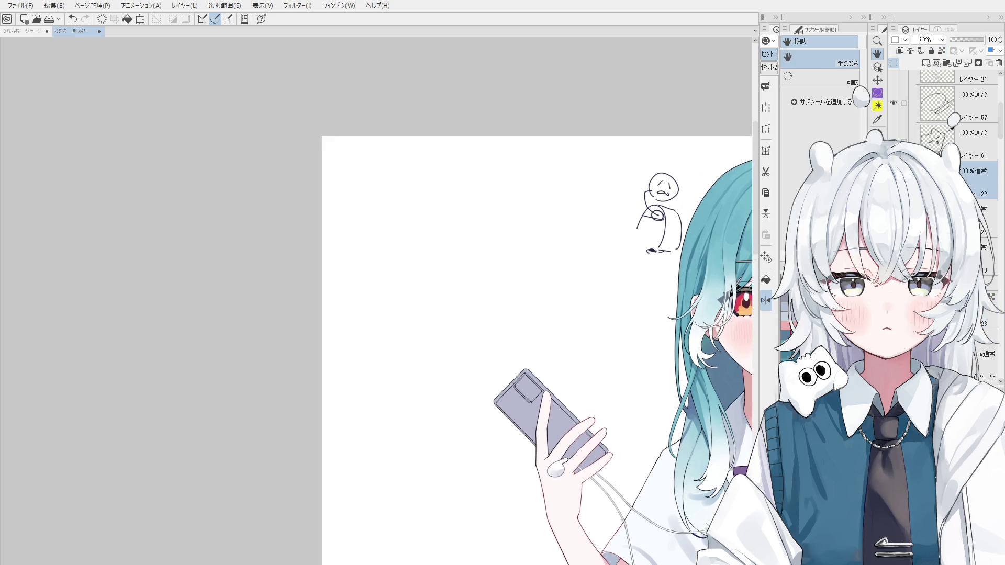
key("p")
left_click_drag(413, 288, 610, 331)
mouse_move(651, 285)
left_mouse_down()
mouse_move(607, 265)
mouse_move(444, 242)
left_mouse_up()
key("ctrl+z")
key("ctrl+z")
Step: Sketch curved S-shaped strokes and two looping box outlines with the pencil
mouse_move(507, 149)
left_mouse_down()
mouse_move(522, 219)
mouse_move(427, 271)
left_mouse_up()
mouse_move(543, 154)
left_mouse_down()
mouse_move(578, 260)
mouse_move(508, 324)
left_mouse_up()
mouse_move(471, 273)
left_mouse_down()
mouse_move(520, 270)
mouse_move(540, 321)
mouse_move(461, 278)
left_mouse_up()
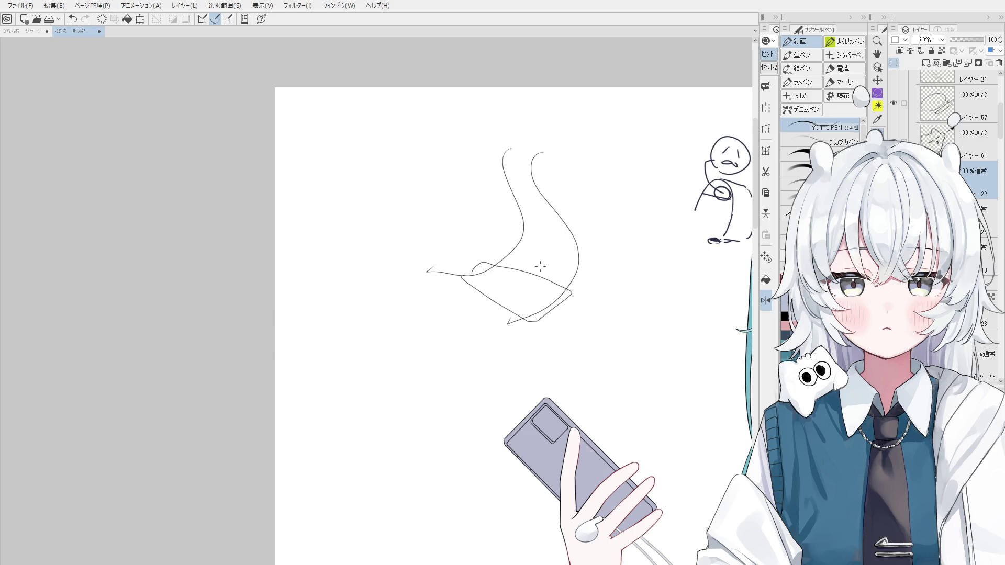
mouse_move(533, 322)
left_mouse_down()
mouse_move(460, 282)
mouse_move(560, 287)
mouse_move(535, 317)
left_mouse_up()
Step: Reposition the view and add small circles and a hook to the sketch, undoing the extra stroke
scroll(548, 299, "up", 1)
key("e")
scroll(528, 279, "up", 2)
key("h")
left_click_drag(524, 248, 518, 265)
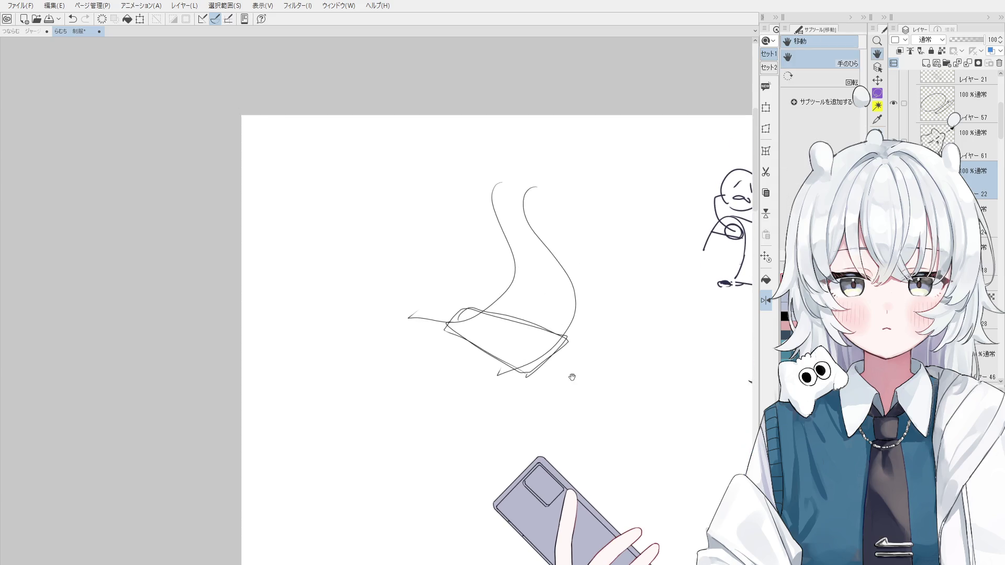
left_click_drag(554, 385, 570, 413)
key("e")
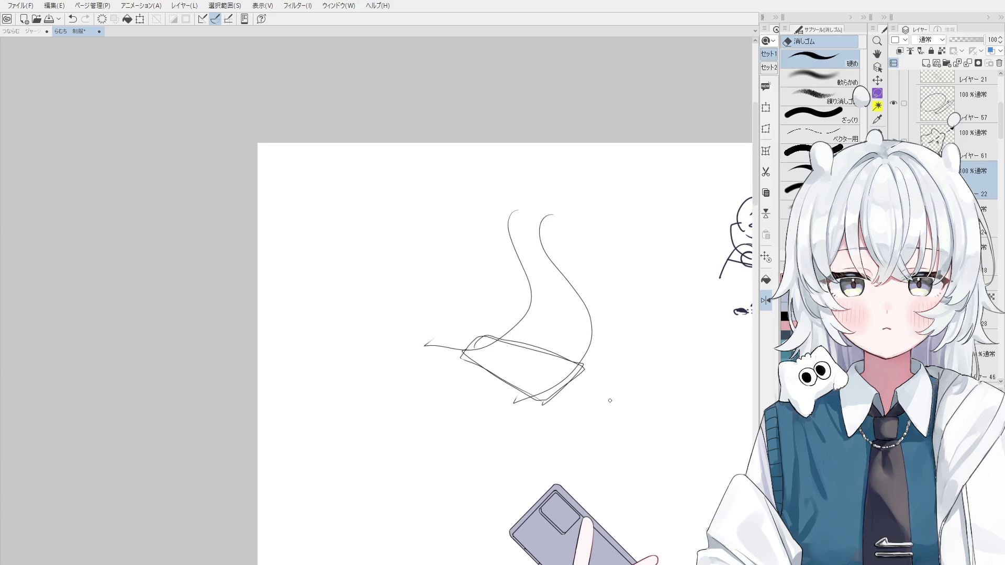
key("p")
mouse_move(537, 316)
left_mouse_down()
mouse_move(544, 330)
mouse_move(525, 309)
left_mouse_up()
scroll(538, 316, "up", 1)
mouse_move(540, 343)
left_mouse_down()
mouse_move(551, 339)
mouse_move(529, 368)
mouse_move(562, 360)
left_mouse_up()
key("ctrl+z")
key("ctrl+z")
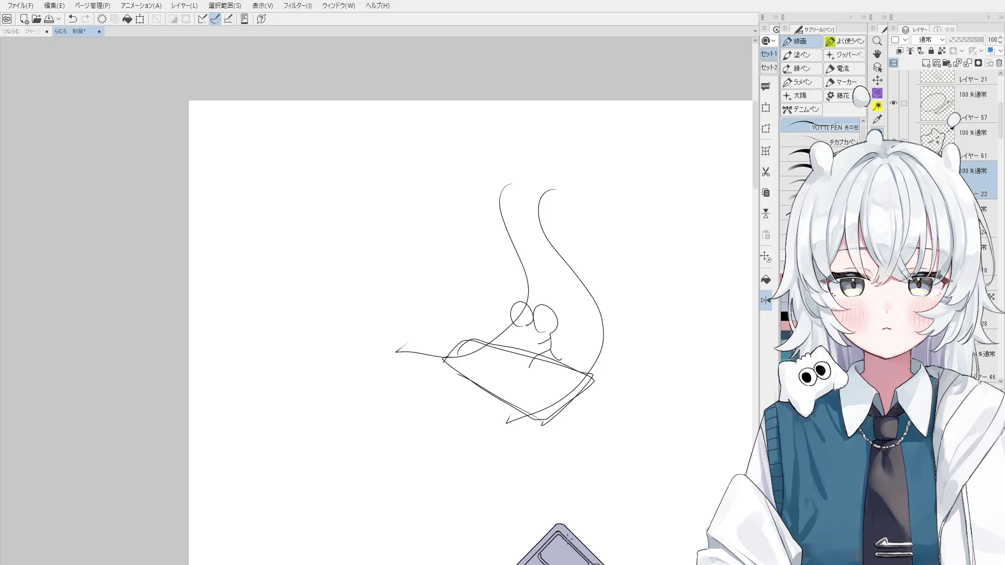
Step: Erase the rough box sketch lines and the stick-figure doodle beside her head
scroll(440, 306, "down", 1)
key("e")
mouse_move(532, 373)
left_mouse_down()
mouse_move(540, 314)
mouse_move(453, 366)
left_mouse_up()
scroll(428, 321, "down", 2)
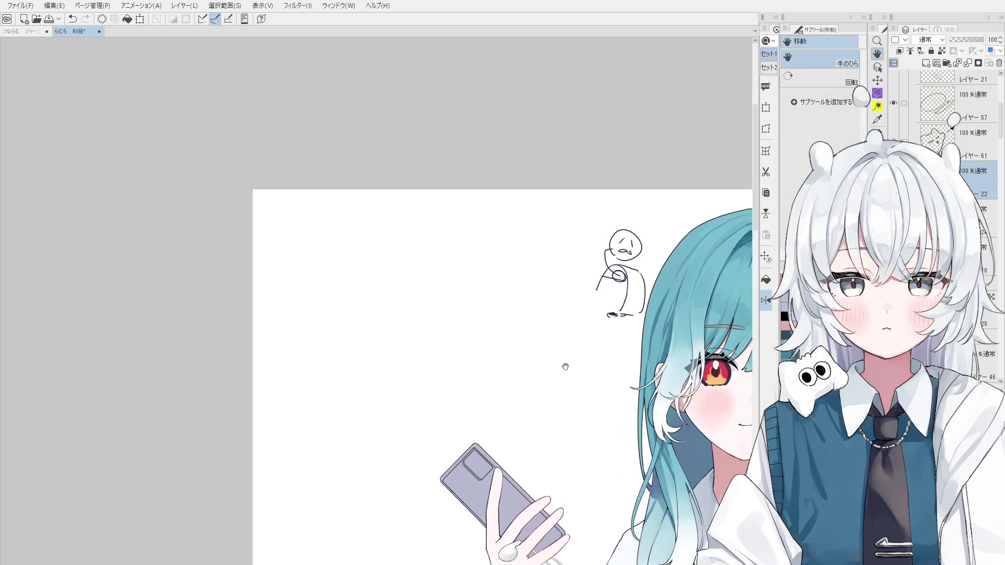
left_click(582, 262, "ctrl+shift")
left_click_drag(575, 230, 569, 292)
Step: Bring her face into view and brush darker shading along the shirt collar
key("h")
scroll(485, 338, "up", 3)
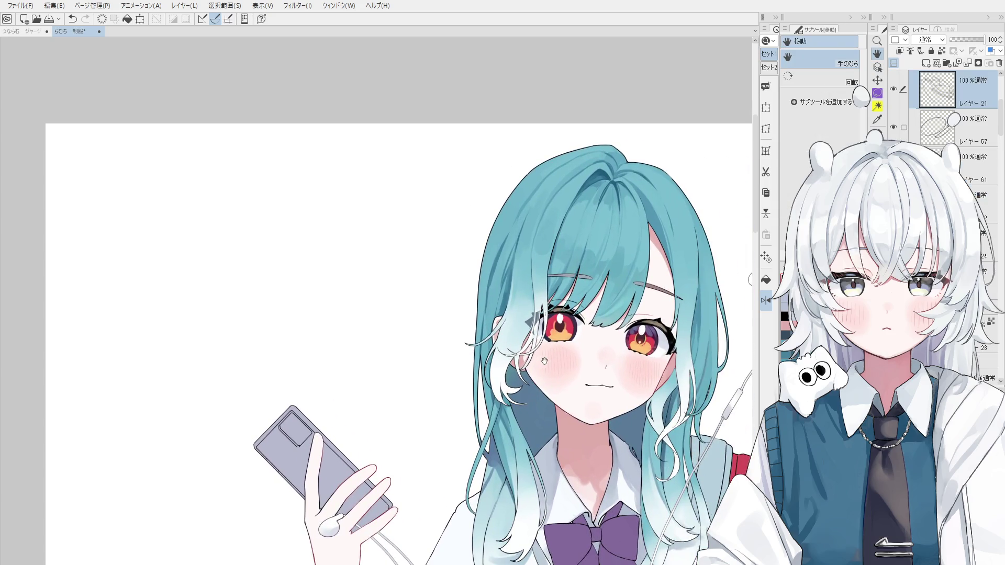
left_click_drag(562, 411, 560, 379)
key("b")
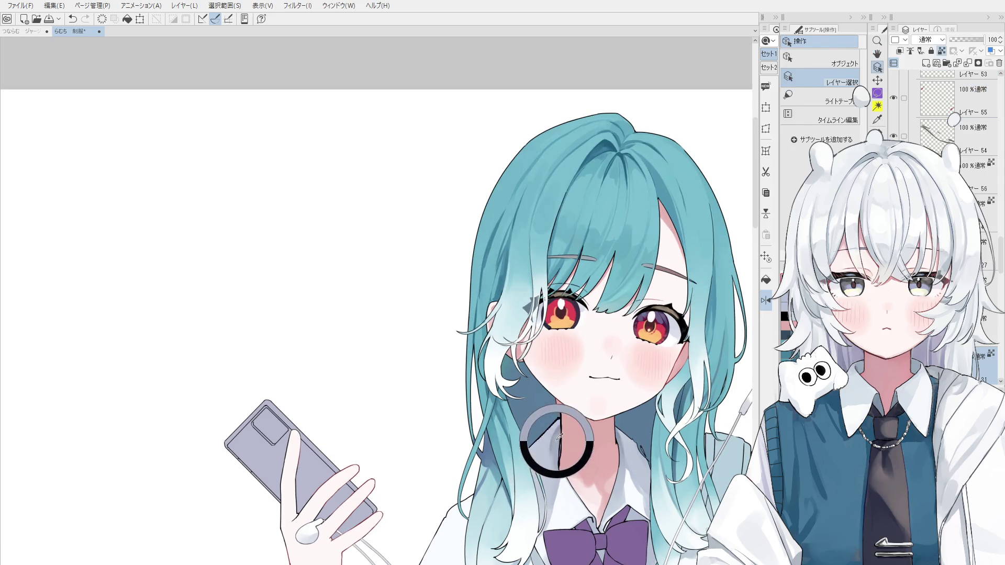
scroll(564, 451, "up", 3)
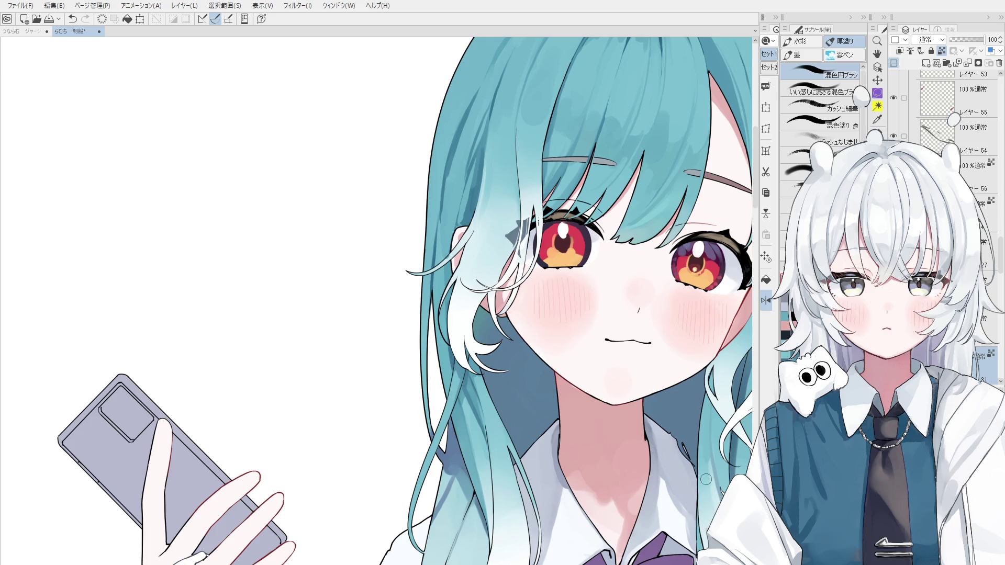
mouse_move(575, 498)
left_mouse_down()
mouse_move(584, 518)
mouse_move(553, 469)
mouse_move(579, 498)
mouse_move(578, 408)
left_mouse_up()
scroll(579, 499, "down", 1)
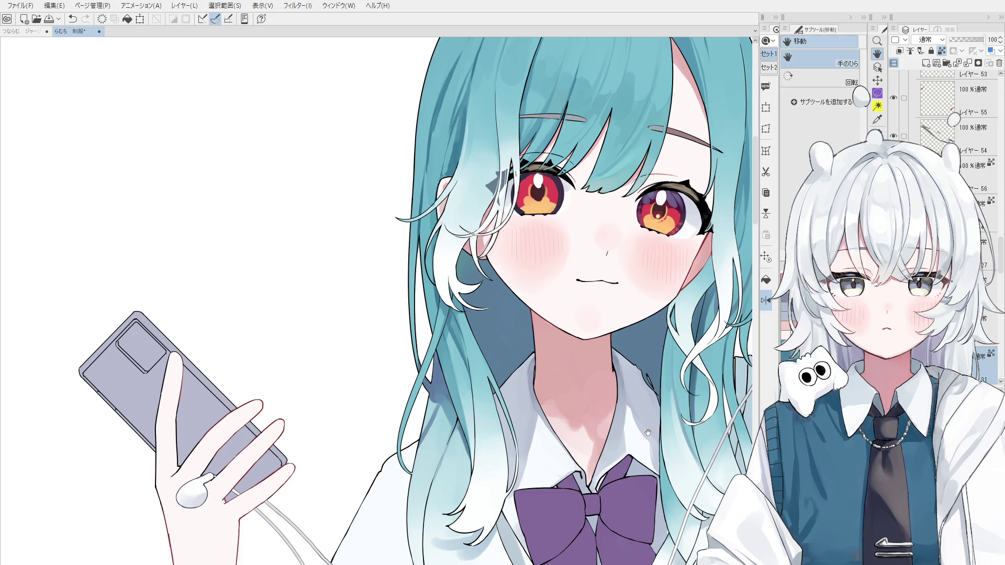
Step: Brush darker blue-purple shadow into the hair beside her neck
key("b")
scroll(433, 396, "up", 5)
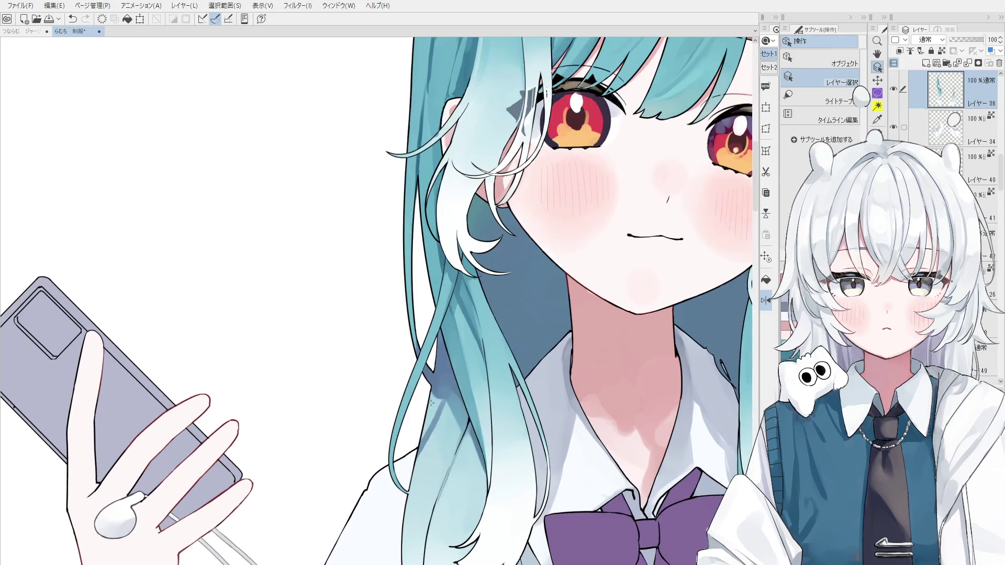
left_click_drag(434, 398, 429, 381)
scroll(429, 381, "down", 1)
scroll(445, 387, "down", 1)
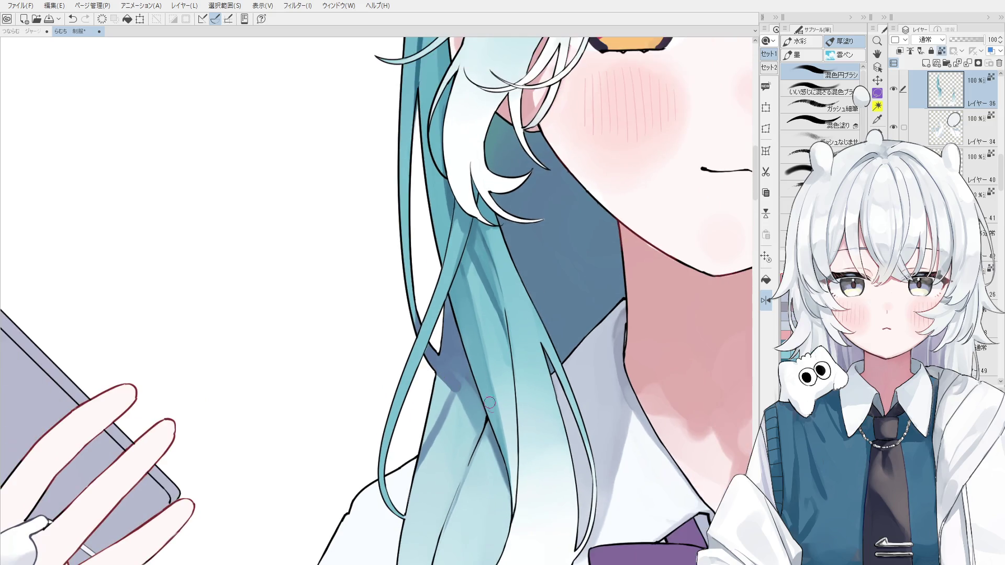
scroll(459, 392, "down", 1)
scroll(459, 393, "down", 1)
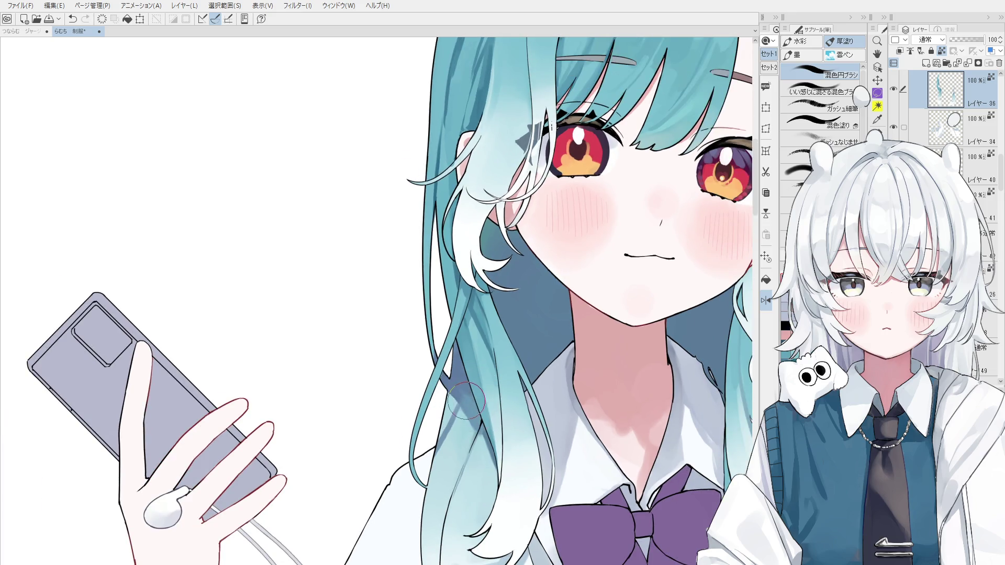
scroll(487, 450, "down", 3)
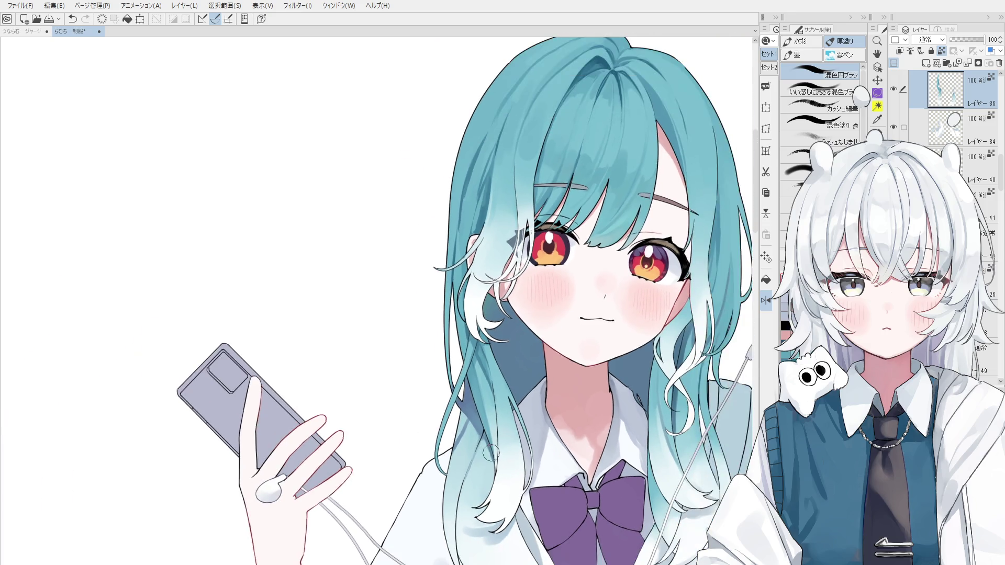
scroll(491, 458, "down", 1)
key("h")
left_click_drag(489, 451, 483, 373)
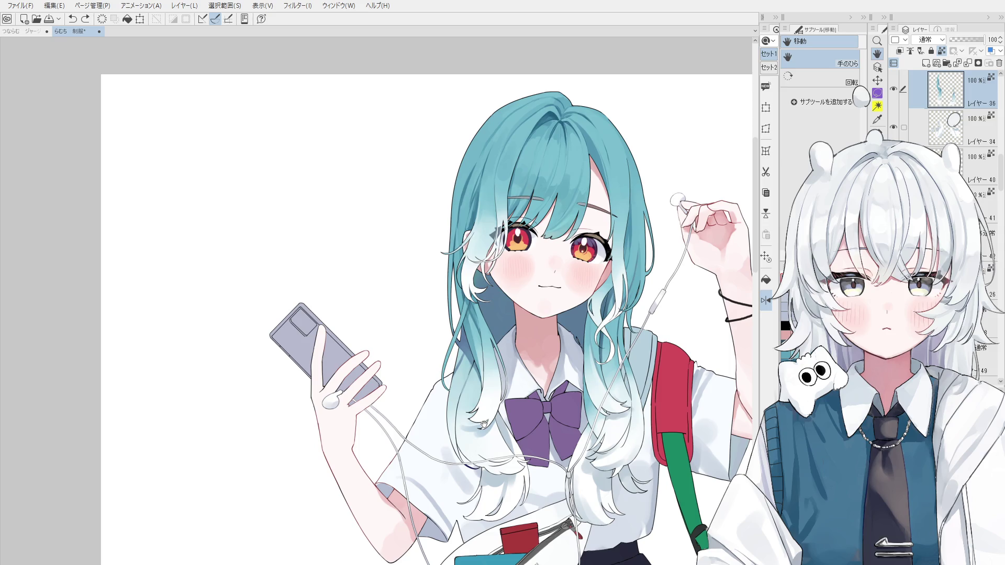
Step: Pick the hair layer from the canvas and repaint the hair shadow with the 混色円ブラシ
key("o")
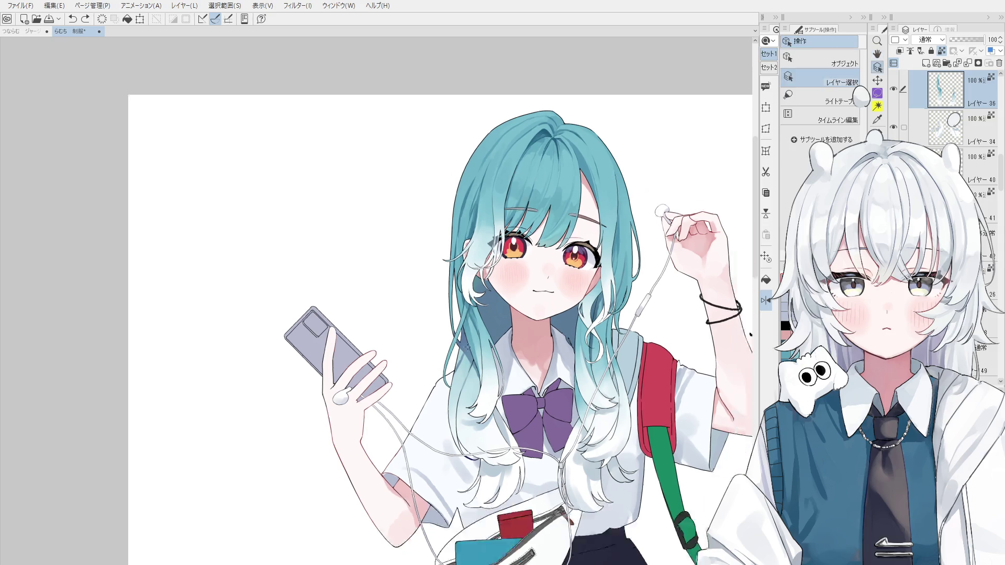
scroll(479, 387, "up", 2)
left_click(475, 358)
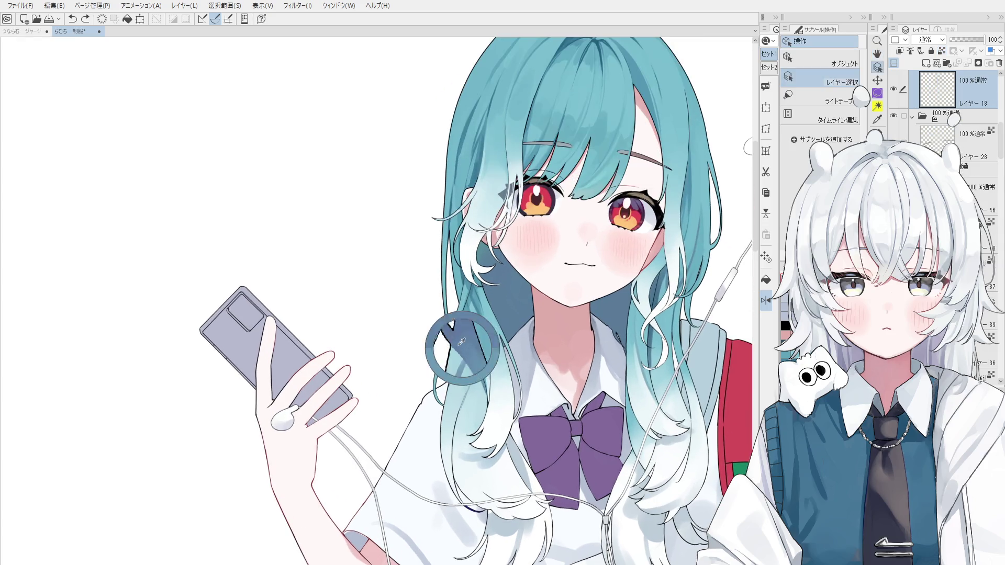
left_click(457, 374)
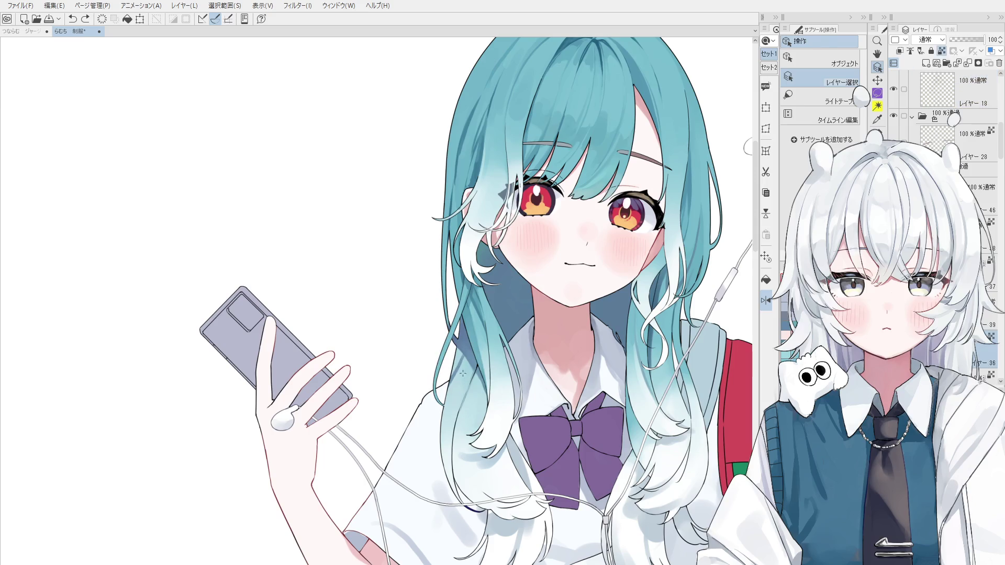
key("b")
scroll(462, 373, "up", 1)
left_click_drag(454, 372, 453, 402)
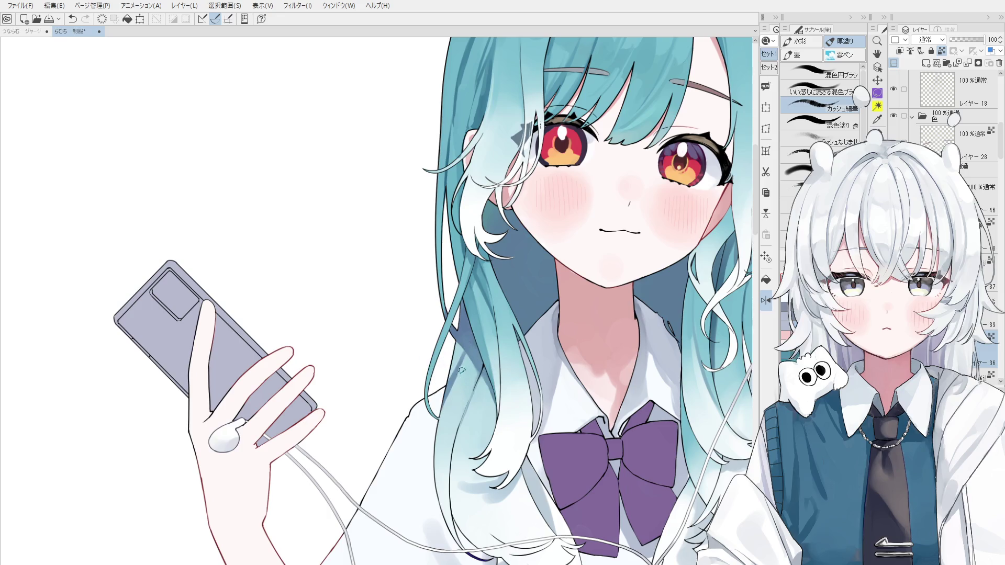
key("ctrl+z")
mouse_move(454, 371)
left_mouse_down()
mouse_move(450, 414)
mouse_move(466, 400)
mouse_move(461, 374)
mouse_move(476, 396)
left_mouse_up()
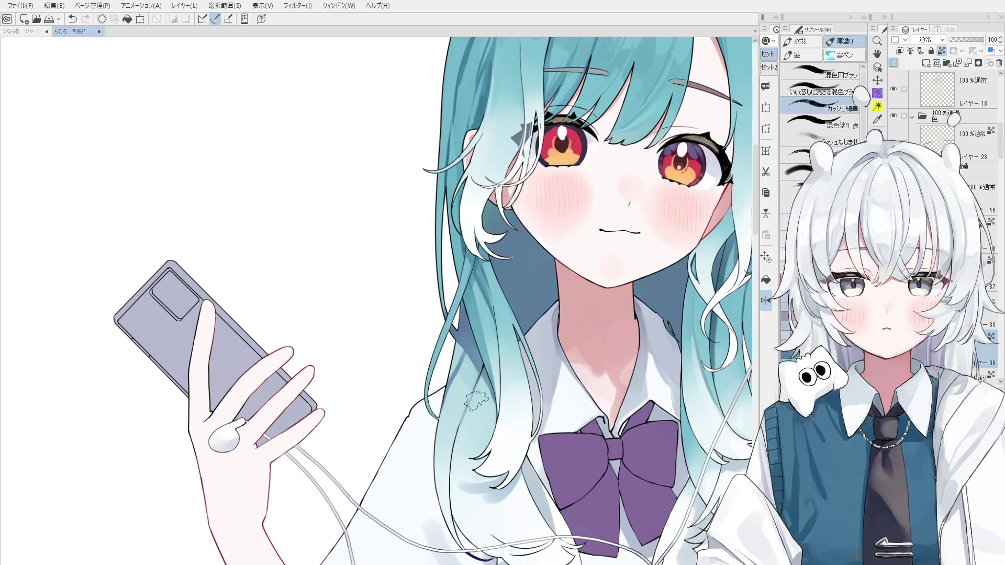
scroll(476, 396, "down", 3)
Step: Select the bow layer, paint a dark purple shading stroke, and sample nearby bow colours
left_click(474, 392, "ctrl+shift")
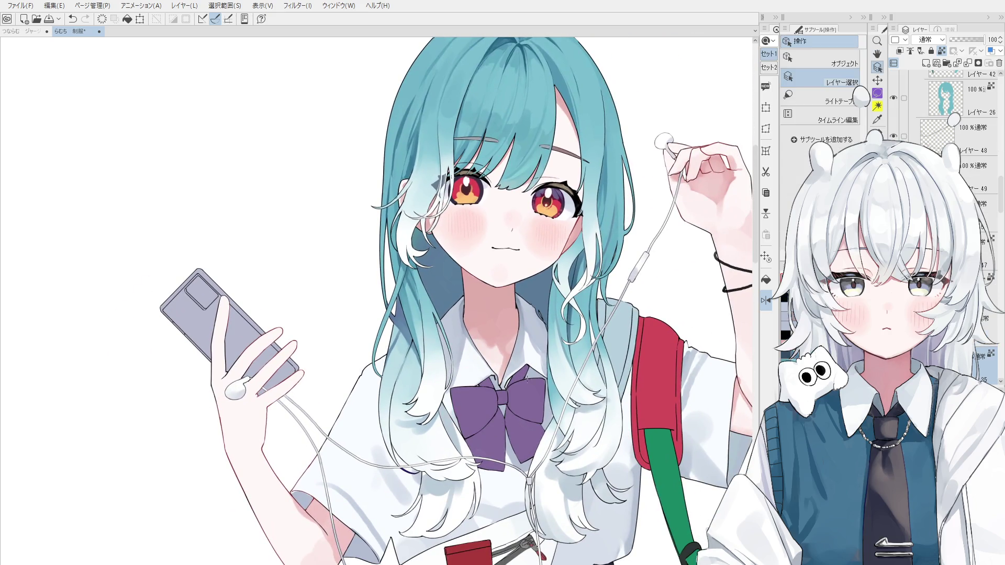
key("b")
left_click_drag(473, 406, 492, 399)
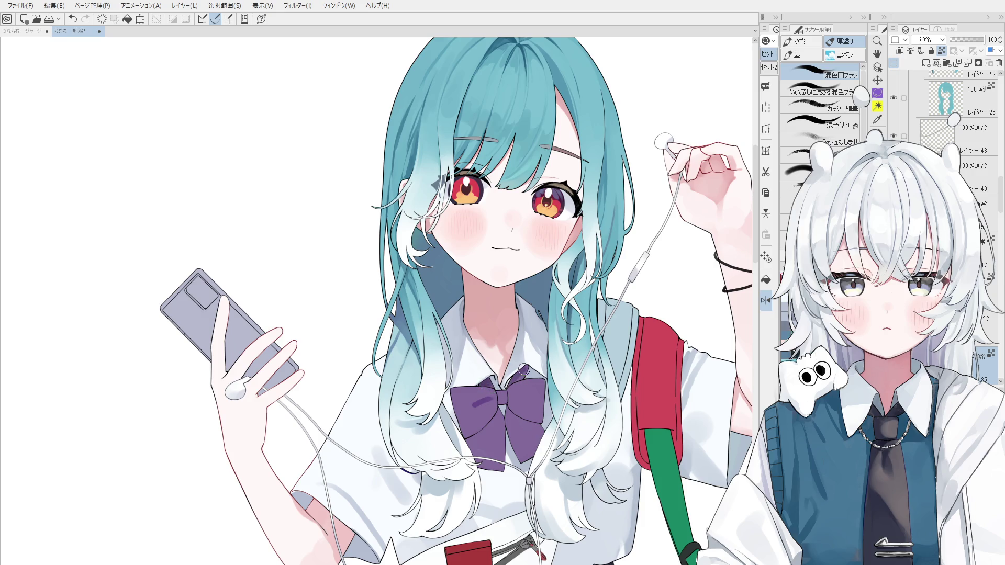
left_click(526, 390, "alt")
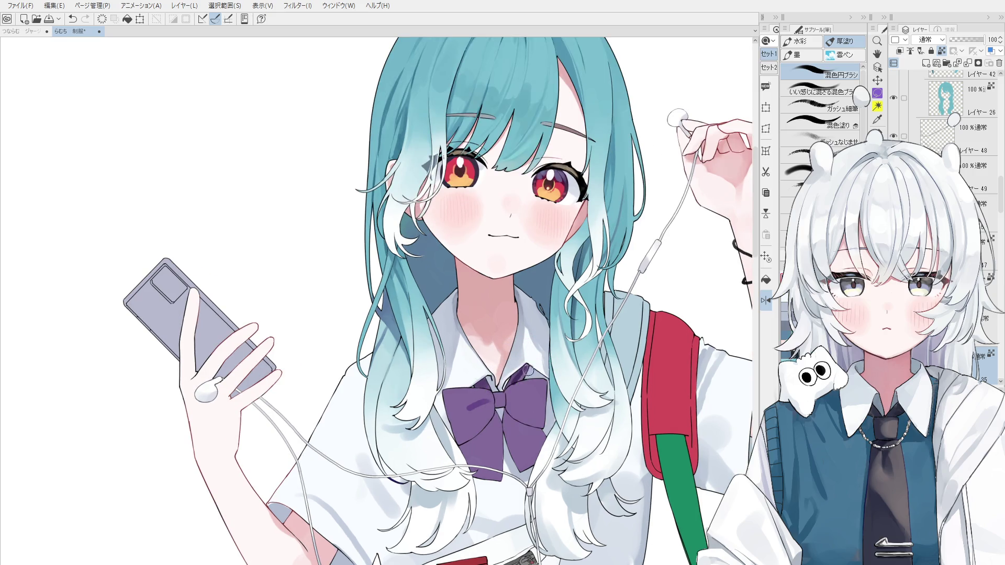
left_click(515, 383, "alt")
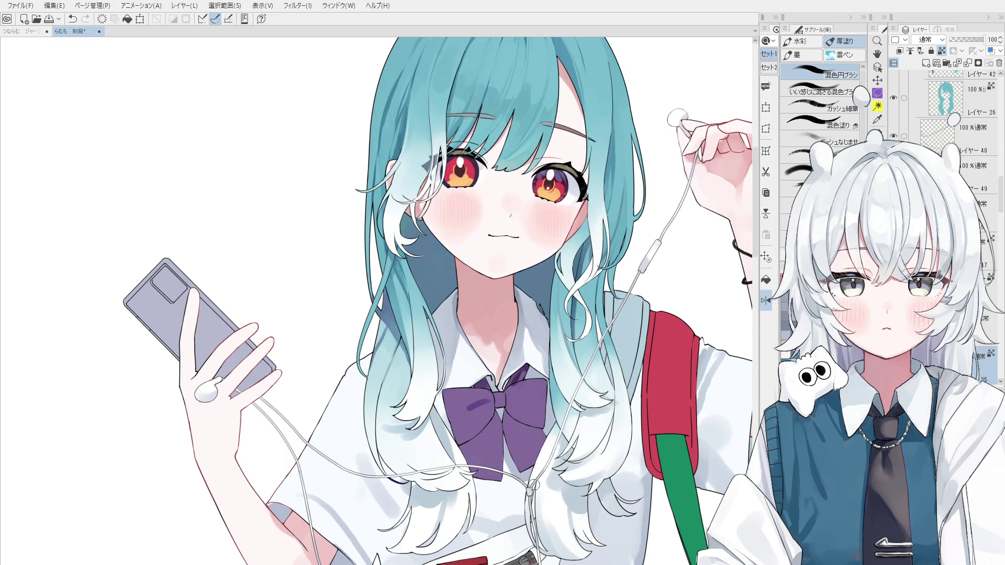
Step: Sample the bow's purple and paint a dark purple stroke on the knot
scroll(516, 388, "up", 1)
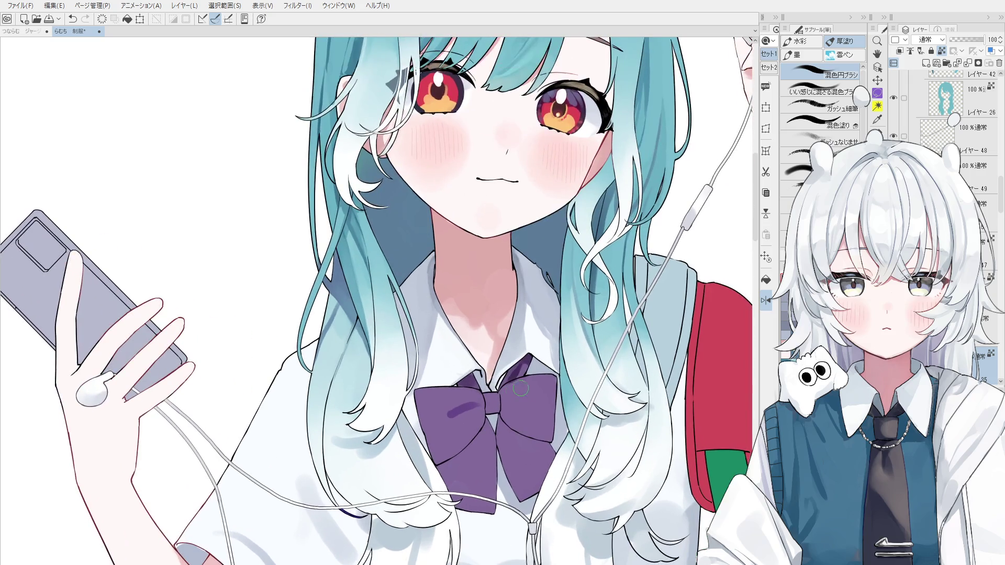
scroll(516, 371, "up", 1)
scroll(515, 371, "up", 1)
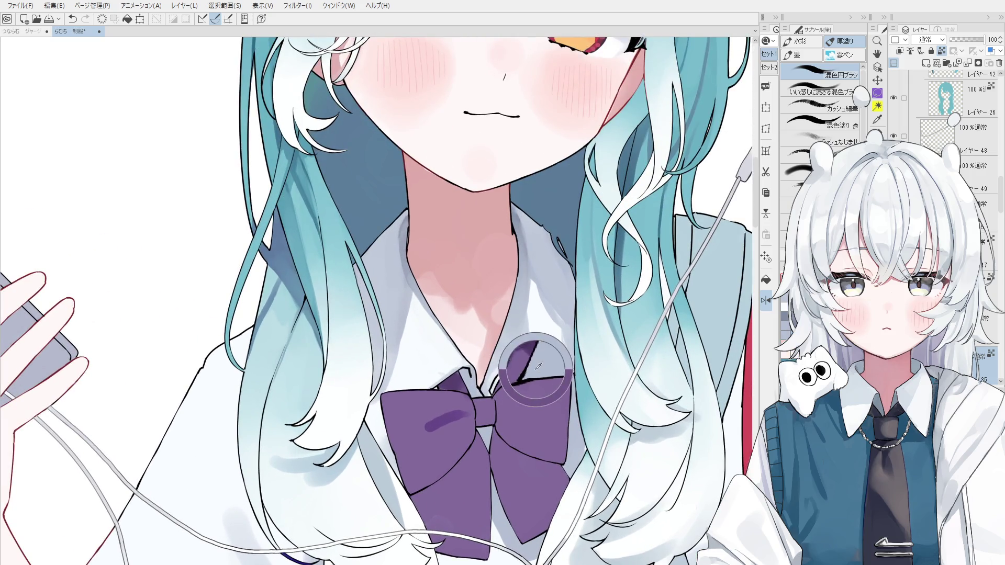
key("ctrl+z")
scroll(518, 369, "down", 2)
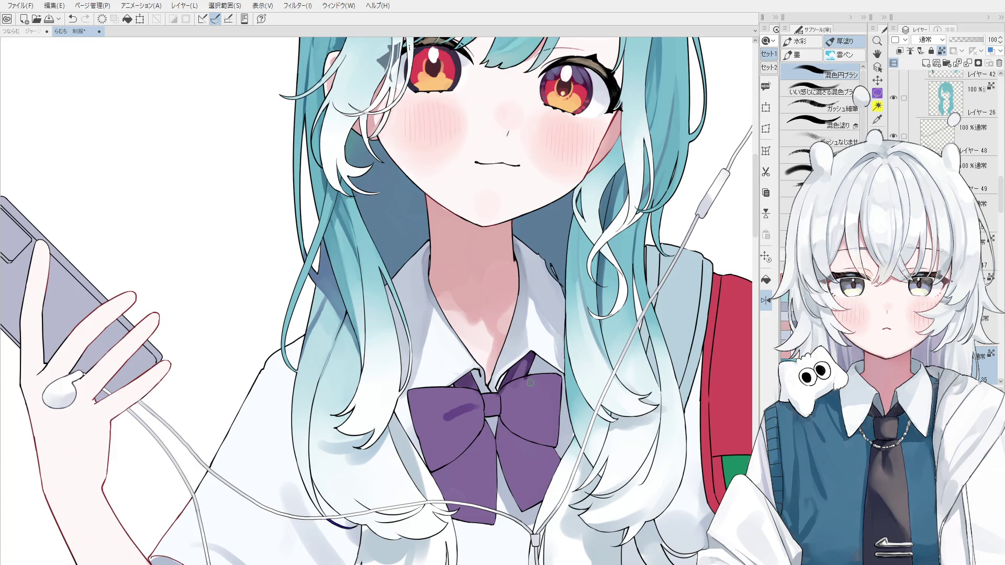
left_click(530, 373, "alt")
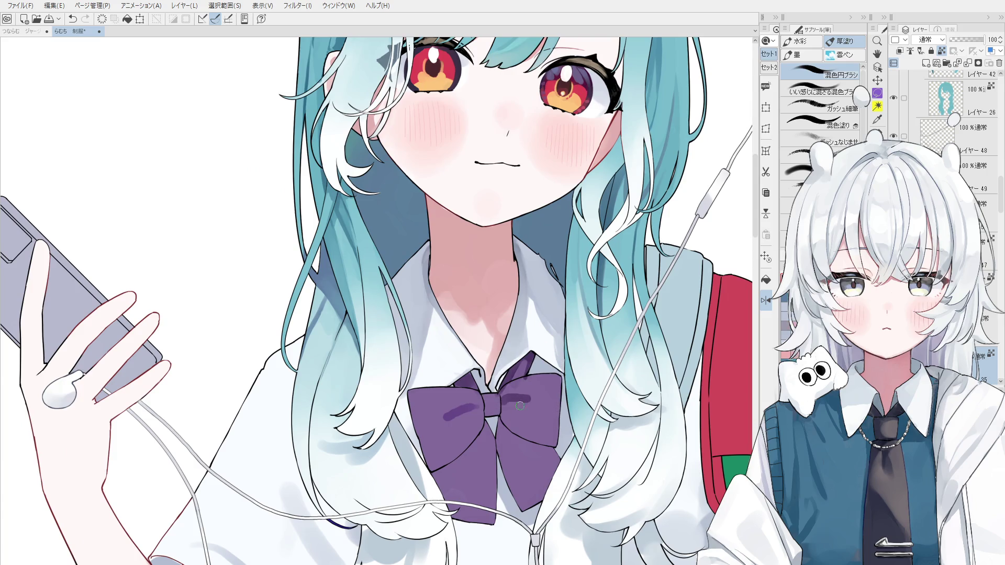
left_click_drag(519, 405, 530, 403)
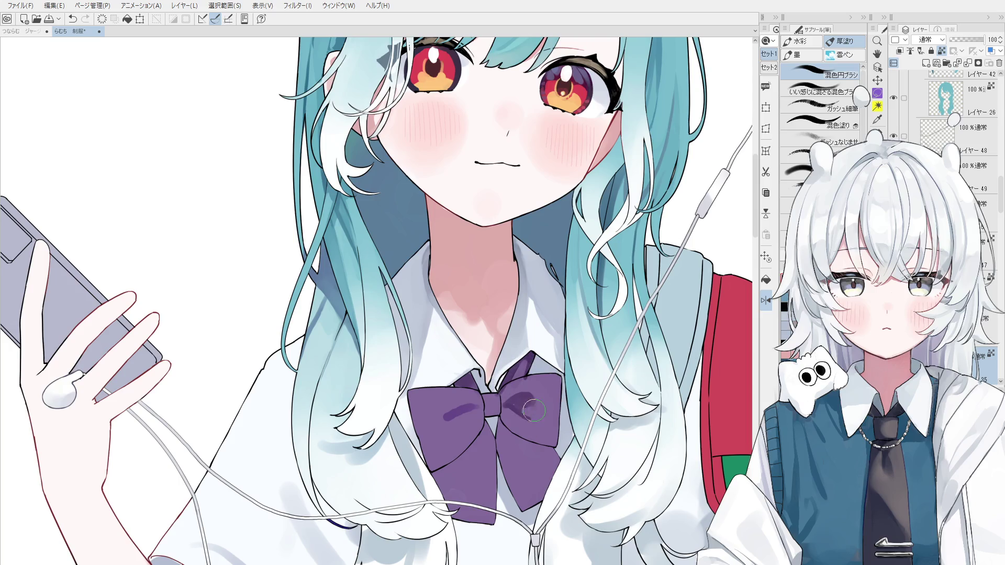
Step: Repaint the knot shading, then undo the oversized dark strokes
scroll(548, 401, "up", 2)
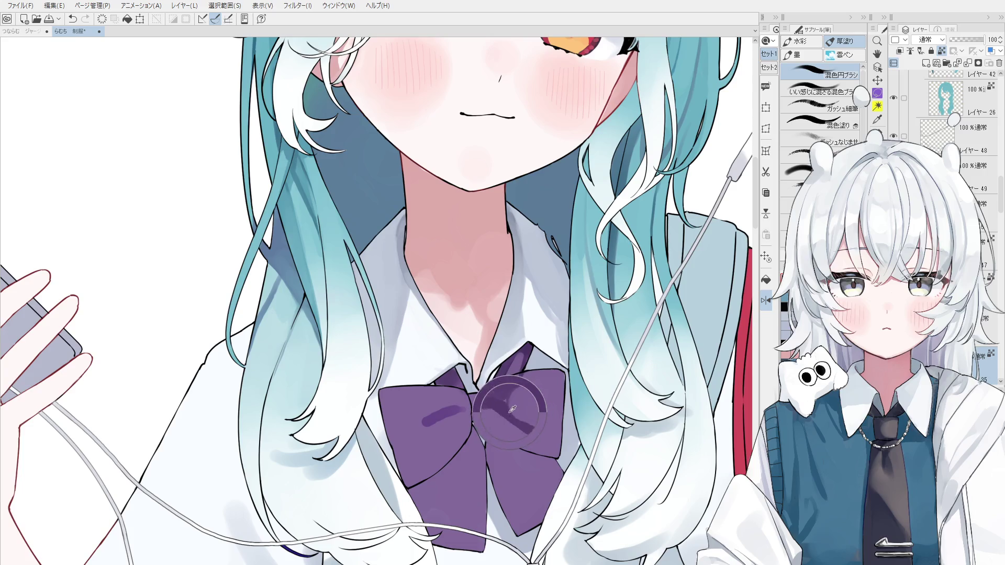
key("ctrl+z")
mouse_move(532, 422)
left_mouse_down()
mouse_move(547, 409)
mouse_move(534, 402)
mouse_move(492, 421)
mouse_move(521, 438)
left_mouse_up()
key("ctrl+z")
scroll(531, 401, "up", 2)
key("ctrl+z")
scroll(492, 420, "down", 1)
key("ctrl+z")
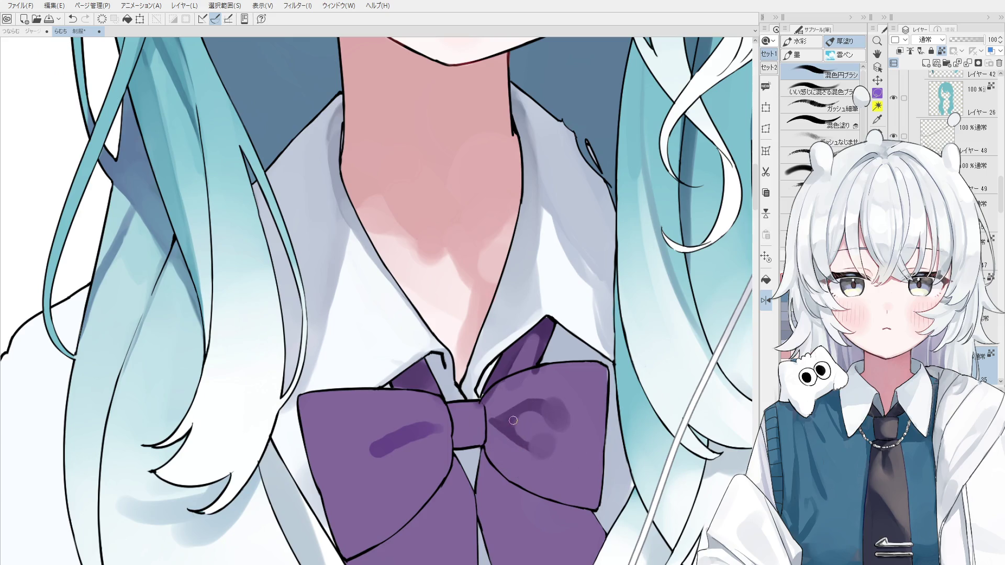
scroll(534, 435, "down", 1)
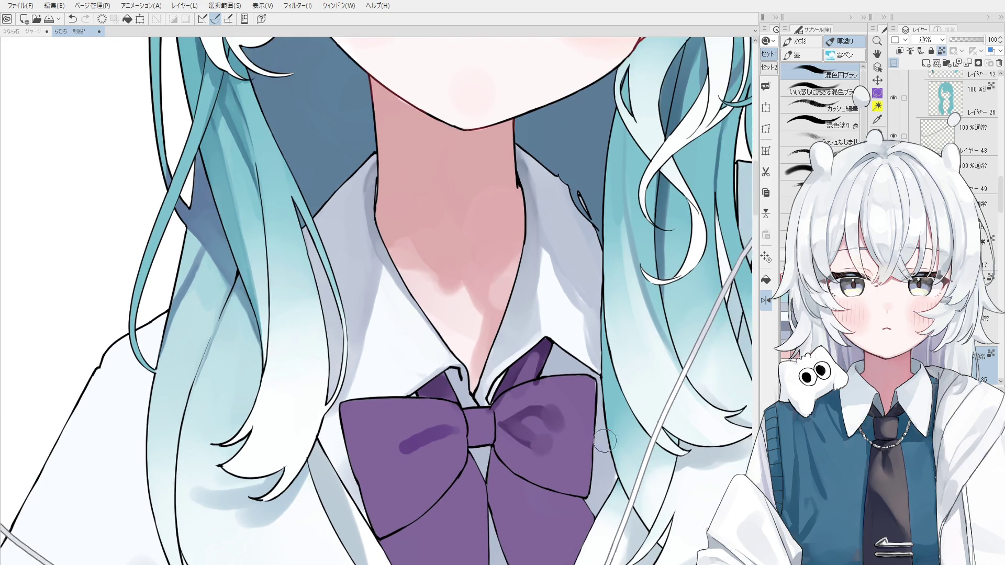
Step: Sample the dark knot colour and shade the left loop and knot darker
mouse_move(506, 409)
left_mouse_down()
mouse_move(483, 454)
mouse_move(446, 432)
mouse_move(448, 465)
left_mouse_up()
key("ctrl+z")
scroll(492, 448, "down", 2)
key("ctrl+z")
key("ctrl+z")
left_click(460, 438, "alt")
left_click(454, 430, "alt")
key("ctrl+z")
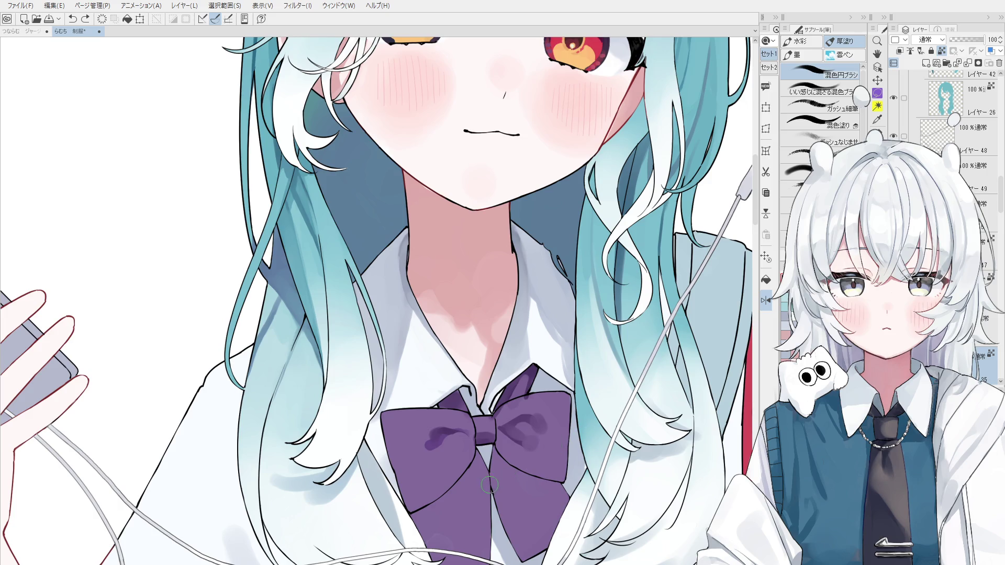
mouse_move(457, 446)
left_mouse_down()
mouse_move(463, 440)
mouse_move(455, 461)
mouse_move(474, 442)
mouse_move(495, 455)
left_mouse_up()
Step: Darken the bow's upper-right loop with a deeper sampled purple
left_click_drag(492, 382, 534, 399)
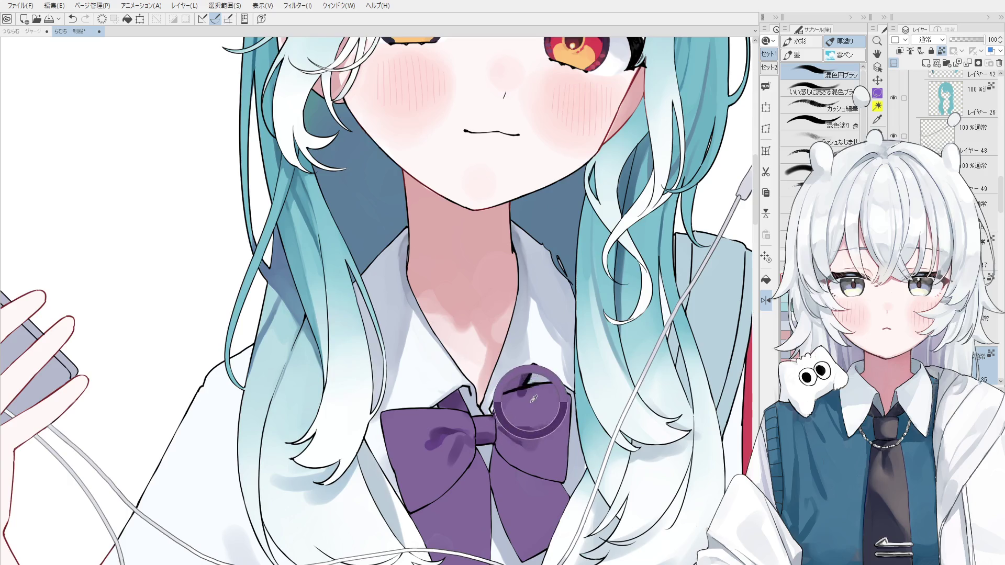
key("ctrl+z")
scroll(527, 403, "up", 2)
left_click(516, 359, "alt")
left_click_drag(516, 359, 519, 386)
scroll(519, 390, "down", 1)
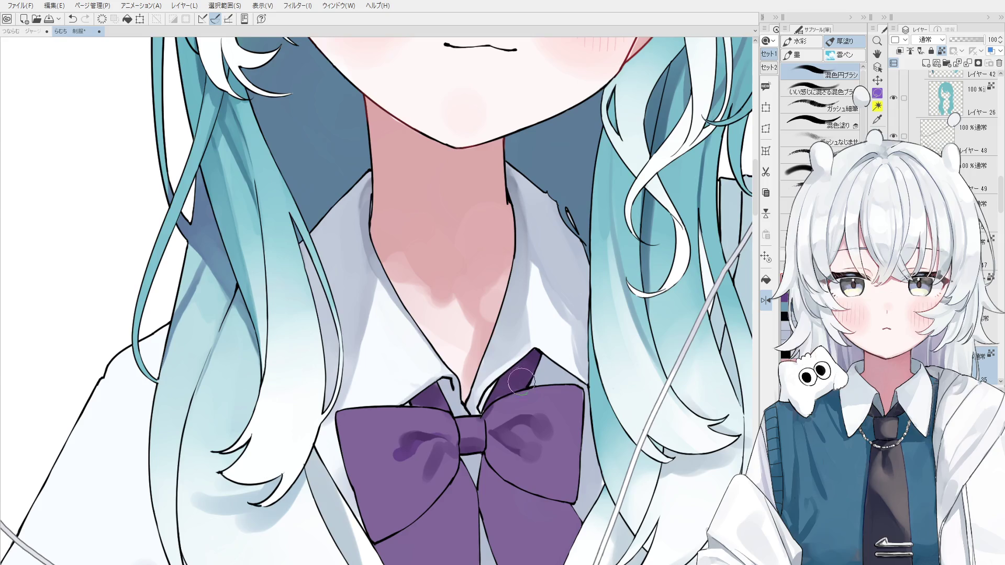
scroll(510, 408, "down", 1)
Step: Sample purple shades from the bow and paint darker shading near the knot
left_click(504, 419, "alt")
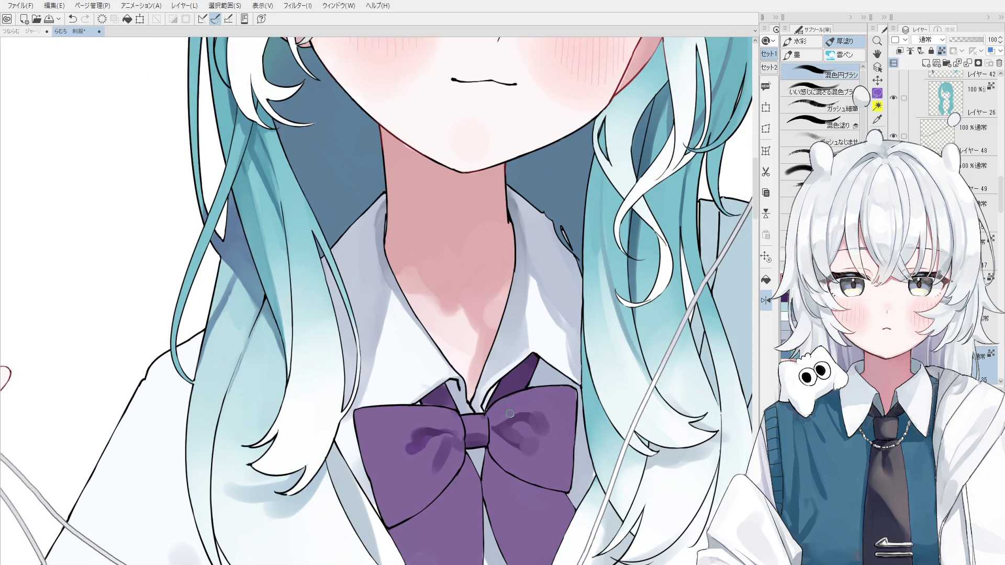
key("ctrl+z")
scroll(528, 439, "up", 1)
left_click(494, 419, "alt")
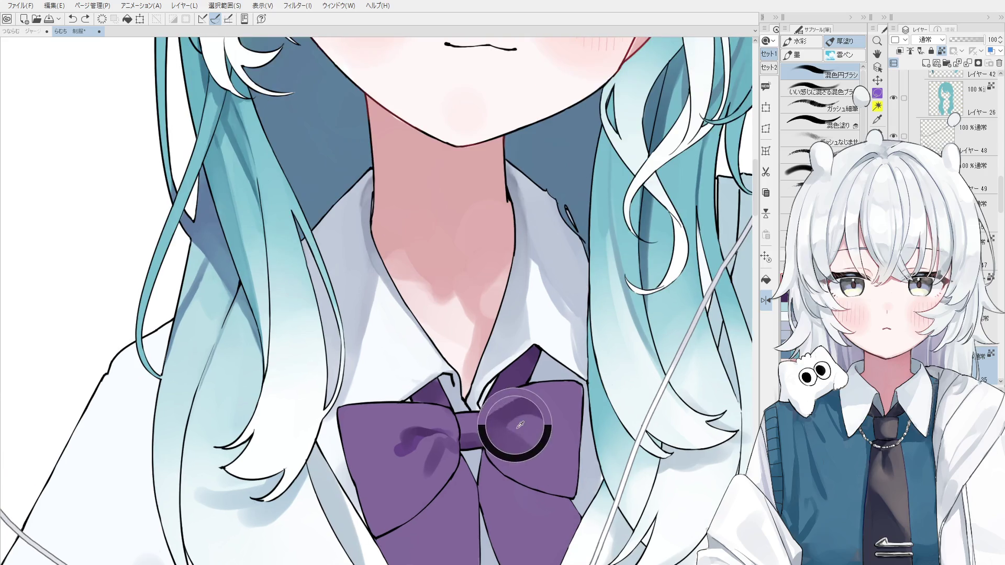
left_click(519, 412, "alt")
mouse_move(519, 416)
left_mouse_down()
mouse_move(497, 434)
mouse_move(502, 420)
mouse_move(511, 470)
left_mouse_up()
left_click(502, 426, "alt")
key("ctrl+z")
Step: Rework the knot-side shading with repeated strokes until it sits right
left_click(494, 442, "alt")
key("ctrl+z")
left_click_drag(495, 437, 510, 474)
key("ctrl+z")
scroll(507, 452, "down", 1)
mouse_move(484, 437)
left_mouse_down()
mouse_move(518, 479)
mouse_move(575, 493)
mouse_move(520, 486)
left_mouse_up()
left_click(504, 468, "alt")
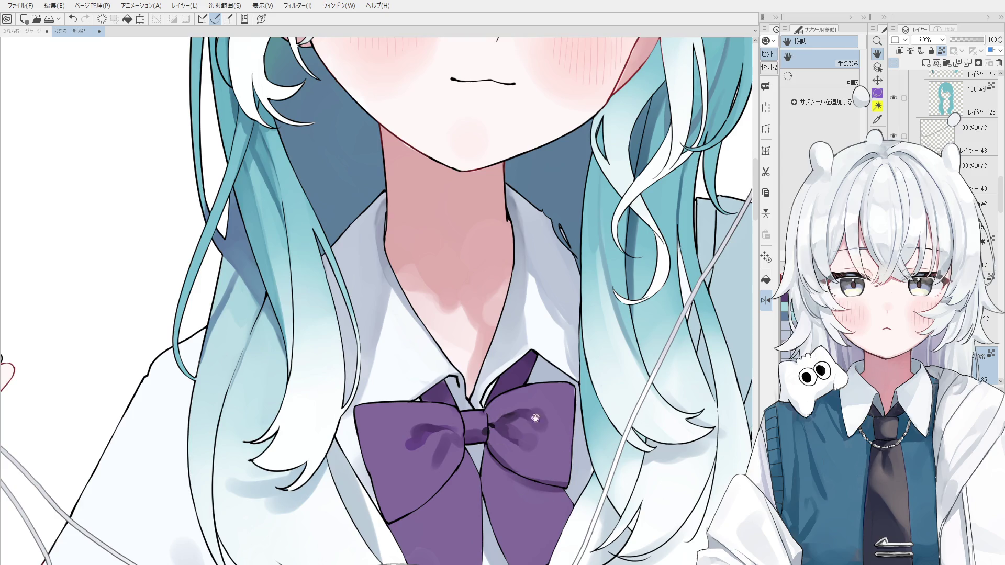
Step: Blend dark purple beside the knot and shade along the top of the left loop
key("o")
scroll(540, 437, "up", 4)
left_click(469, 422, "alt")
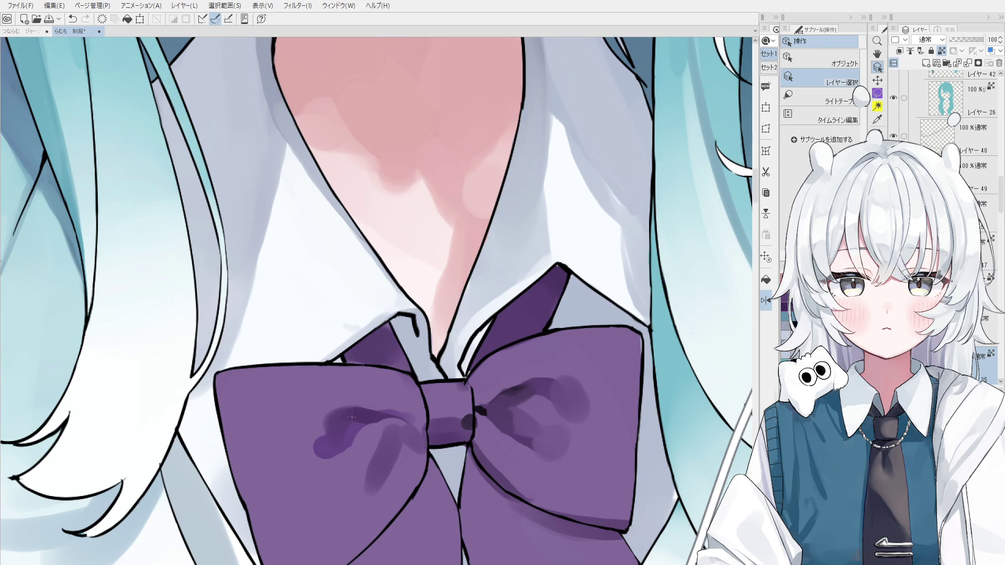
key("b")
mouse_move(419, 423)
left_mouse_down()
mouse_move(398, 418)
mouse_move(424, 429)
mouse_move(390, 425)
mouse_move(403, 425)
left_mouse_up()
left_click(394, 402, "alt")
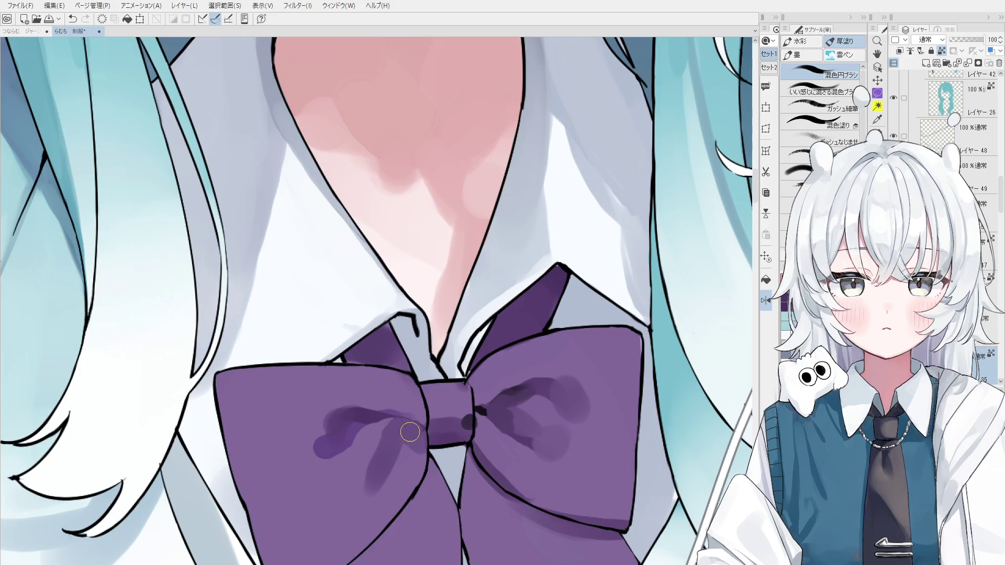
mouse_move(378, 412)
left_mouse_down()
mouse_move(414, 422)
mouse_move(382, 461)
left_mouse_up()
key("ctrl+z")
Step: Sample left-loop colours and add a short shading stroke on the left loop
left_click(386, 421, "alt")
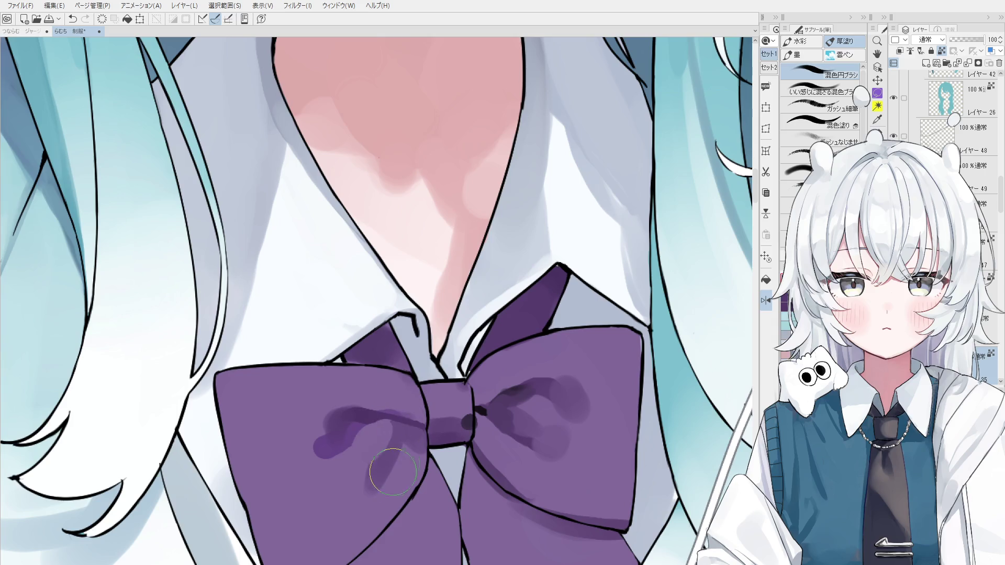
scroll(393, 495, "down", 2)
left_click(389, 471, "alt")
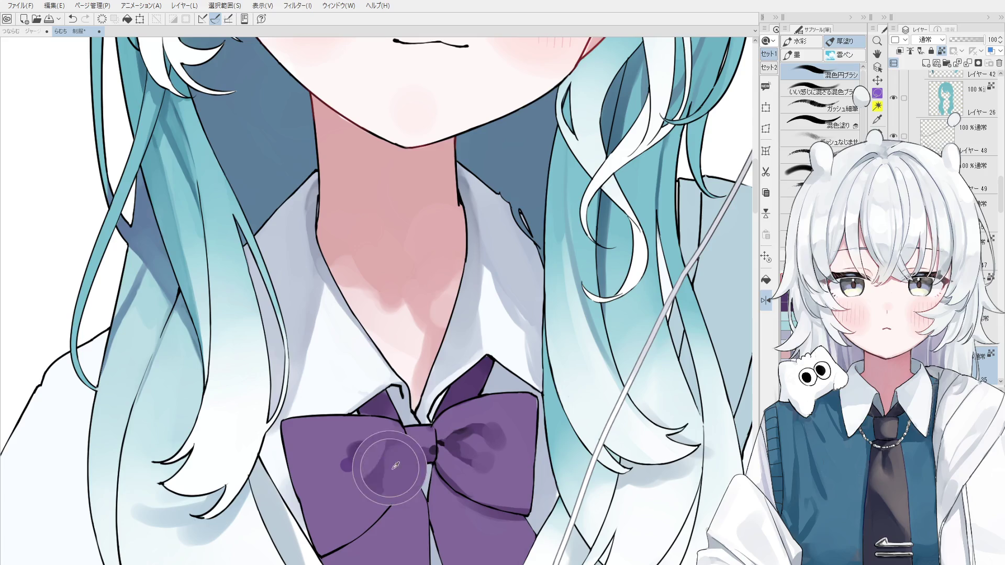
left_click_drag(388, 479, 395, 461)
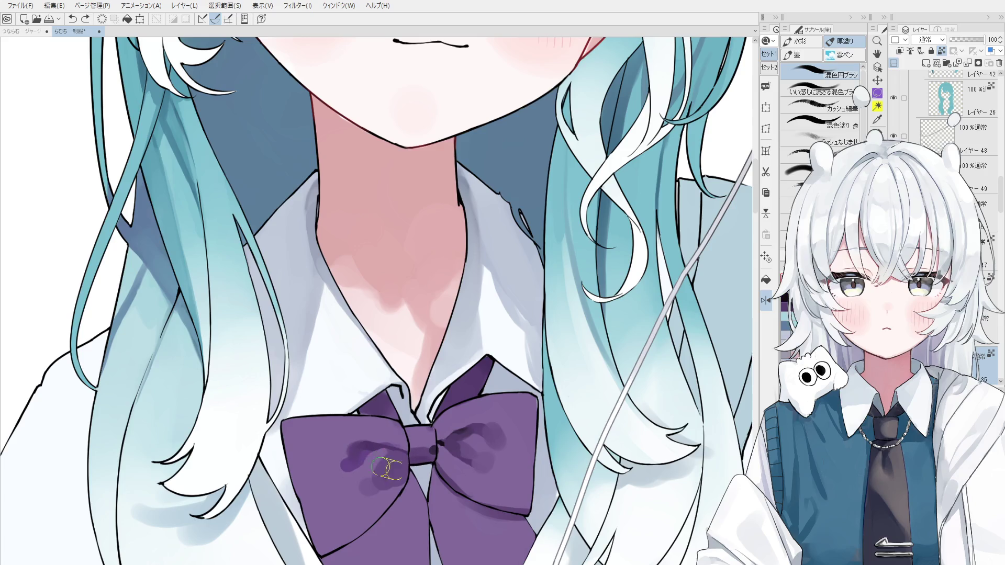
scroll(395, 464, "down", 2)
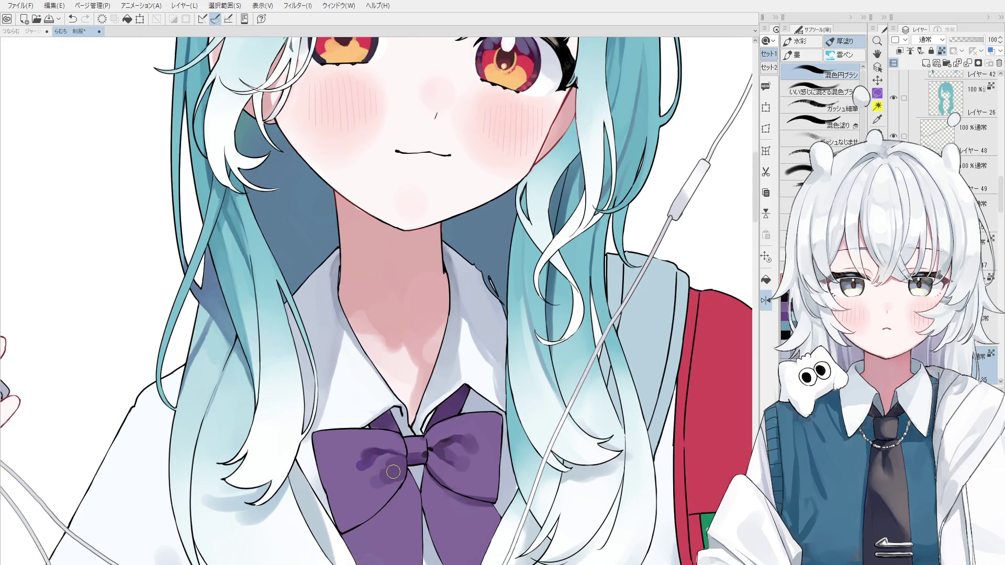
Step: Shade the left loop darker and smear its shading toward the right
left_click_drag(413, 463, 460, 368)
key("b")
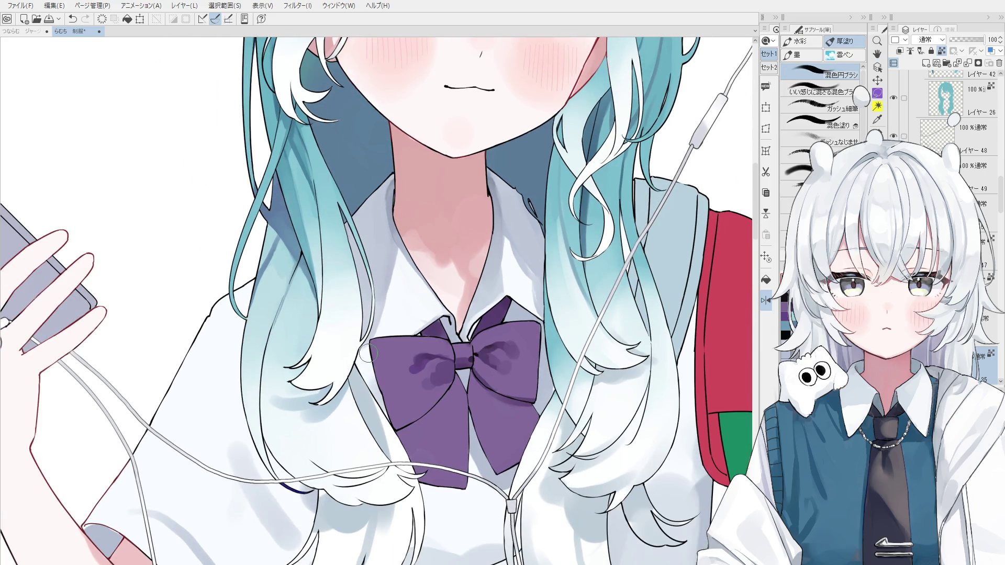
left_click_drag(410, 389, 440, 408)
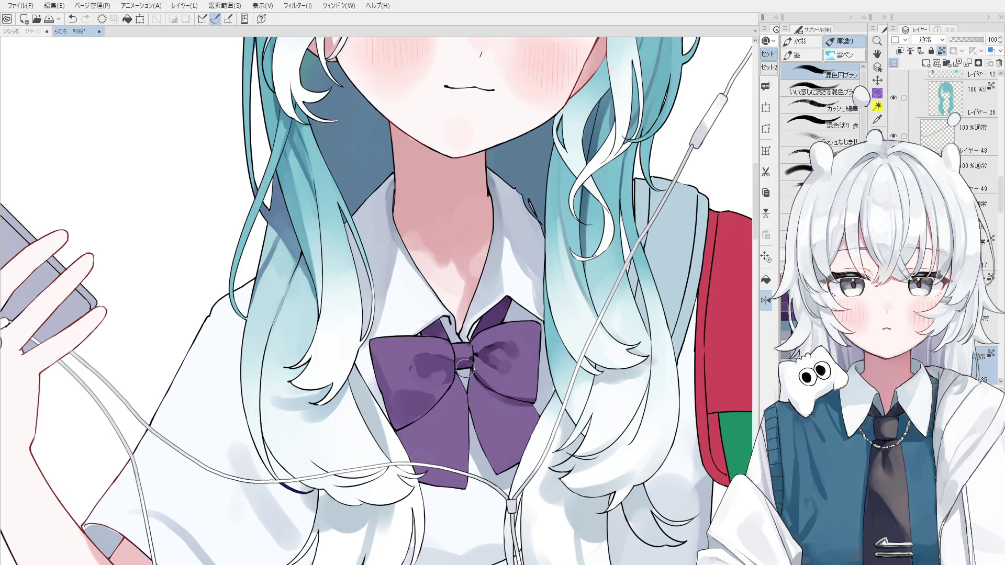
key("o")
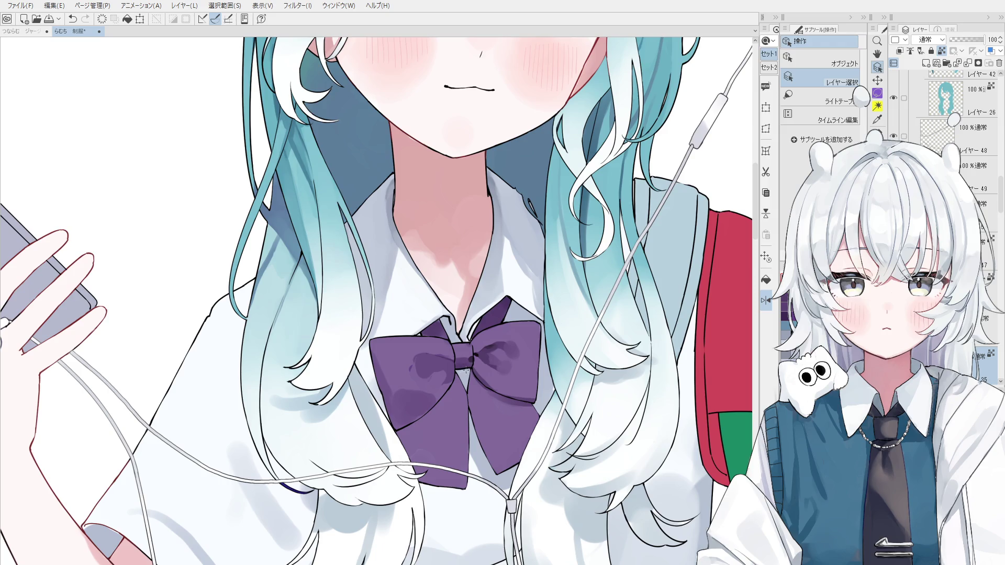
scroll(422, 370, "up", 2)
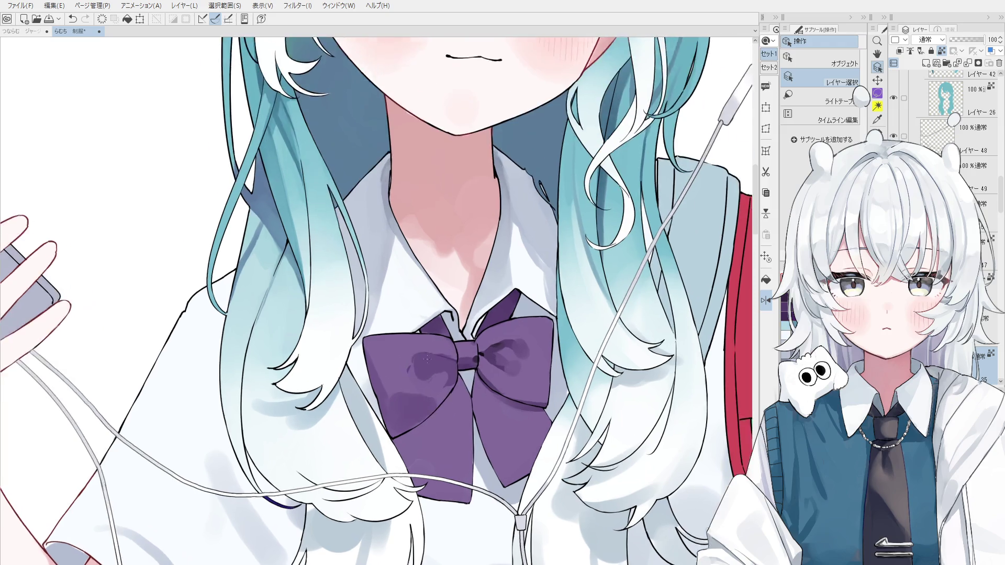
key("b")
mouse_move(422, 371)
left_mouse_down()
mouse_move(409, 366)
mouse_move(434, 383)
mouse_move(451, 368)
mouse_move(431, 354)
left_mouse_up()
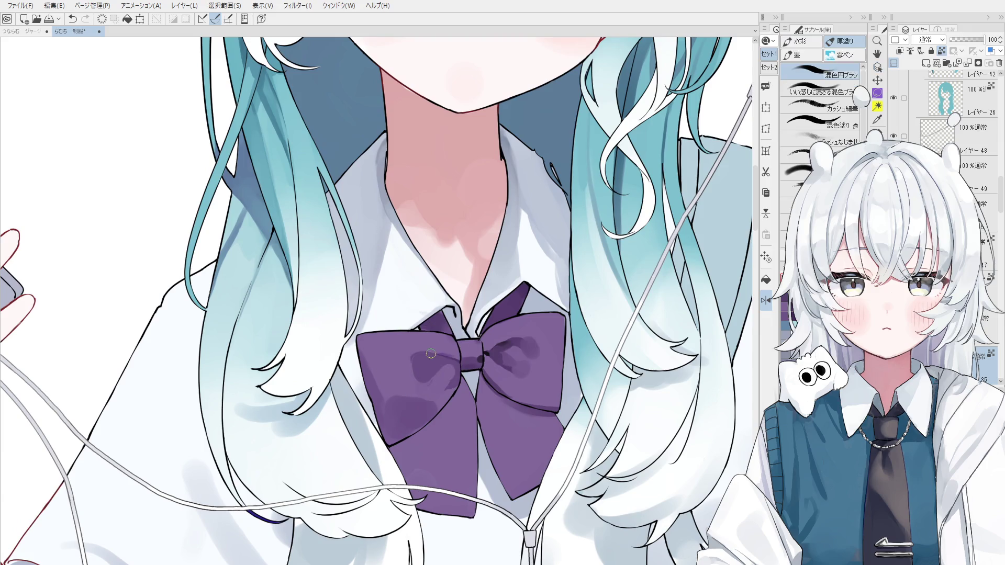
Step: Resample the knot colour, removing a stray dark dab on the knot
scroll(450, 356, "down", 1)
left_click(451, 339, "alt")
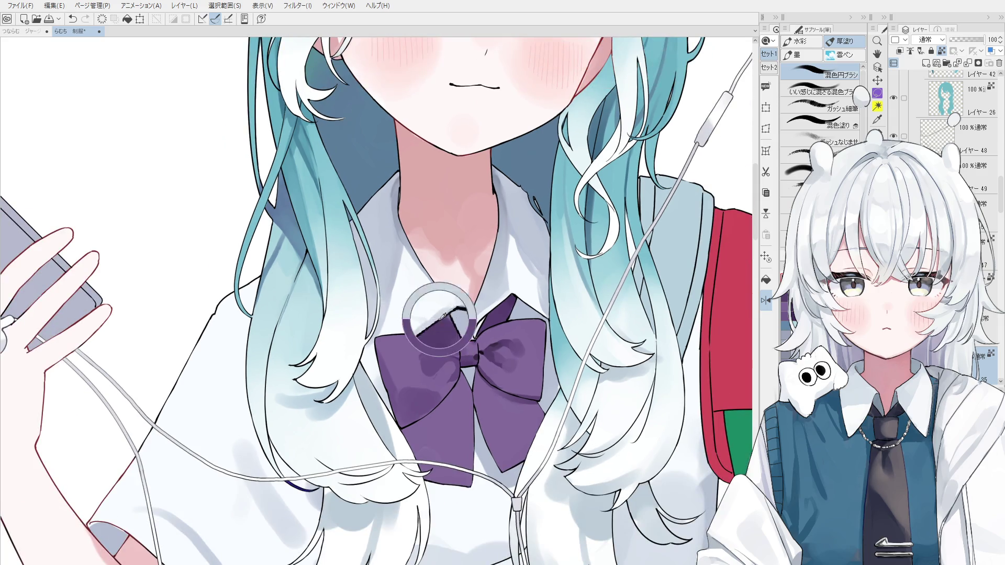
key("ctrl+z")
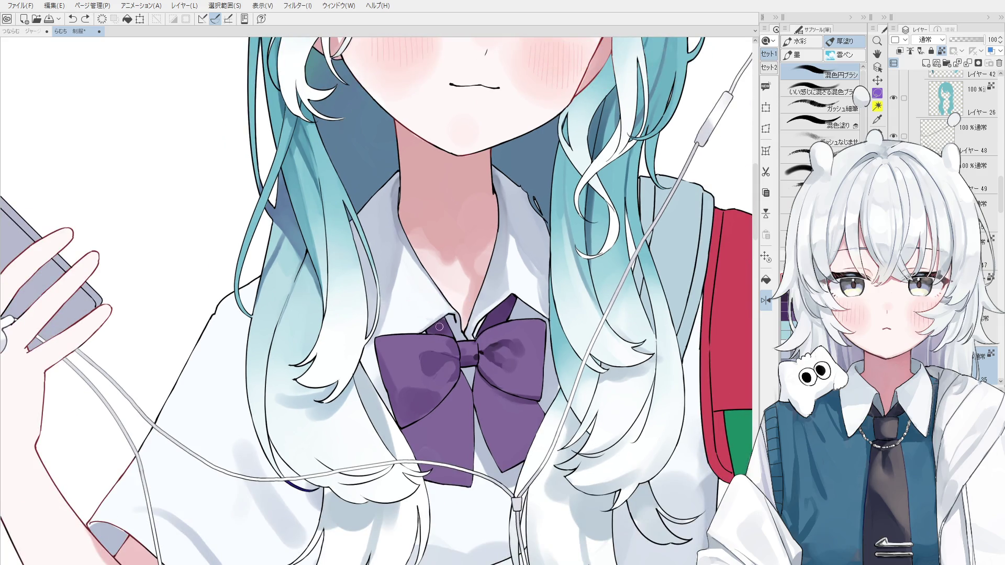
left_click(442, 329, "alt")
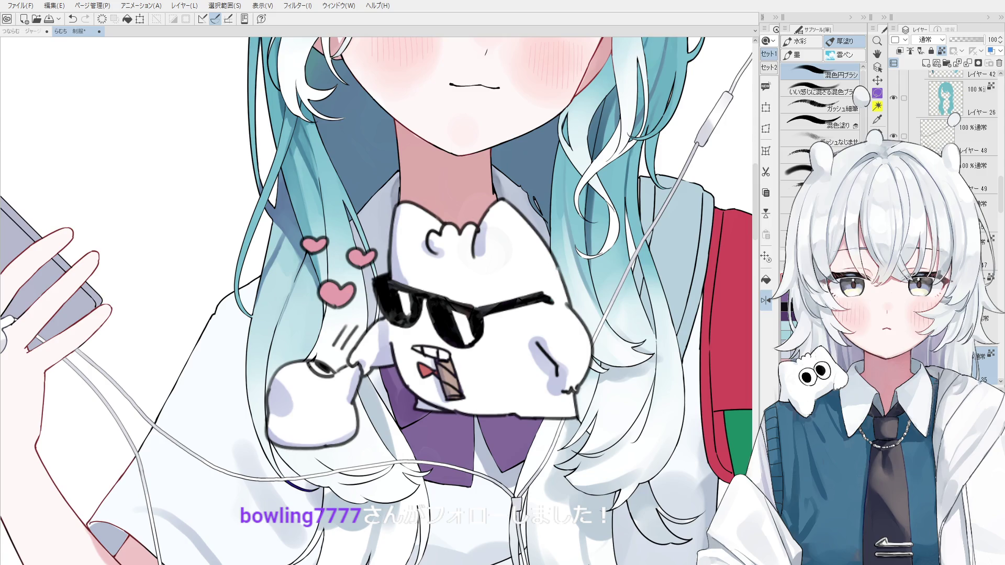
Step: Try blending the knot's dark spot and softening the right loop's shading, undoing both strokes
scroll(497, 381, "up", 5)
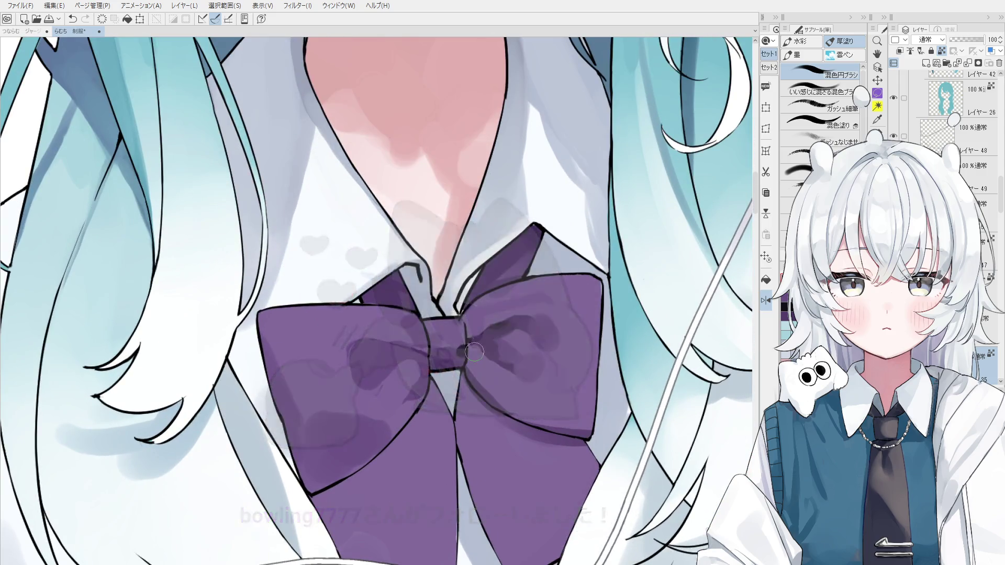
mouse_move(463, 350)
left_mouse_down()
mouse_move(462, 370)
mouse_move(469, 337)
left_mouse_up()
scroll(504, 373, "up", 1)
key("ctrl+z")
scroll(489, 334, "down", 2)
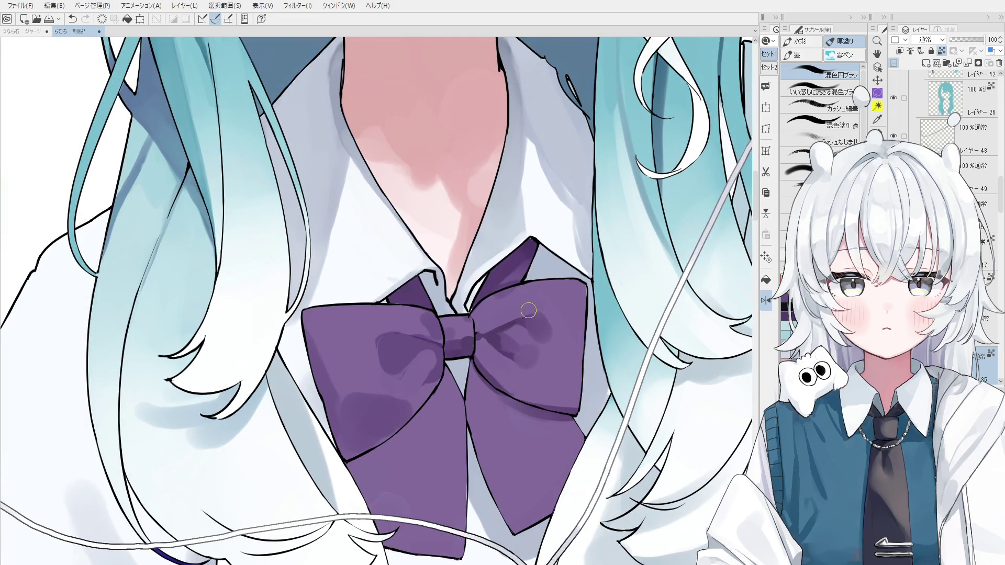
mouse_move(545, 335)
left_mouse_down()
mouse_move(563, 320)
mouse_move(549, 328)
left_mouse_up()
key("ctrl+z")
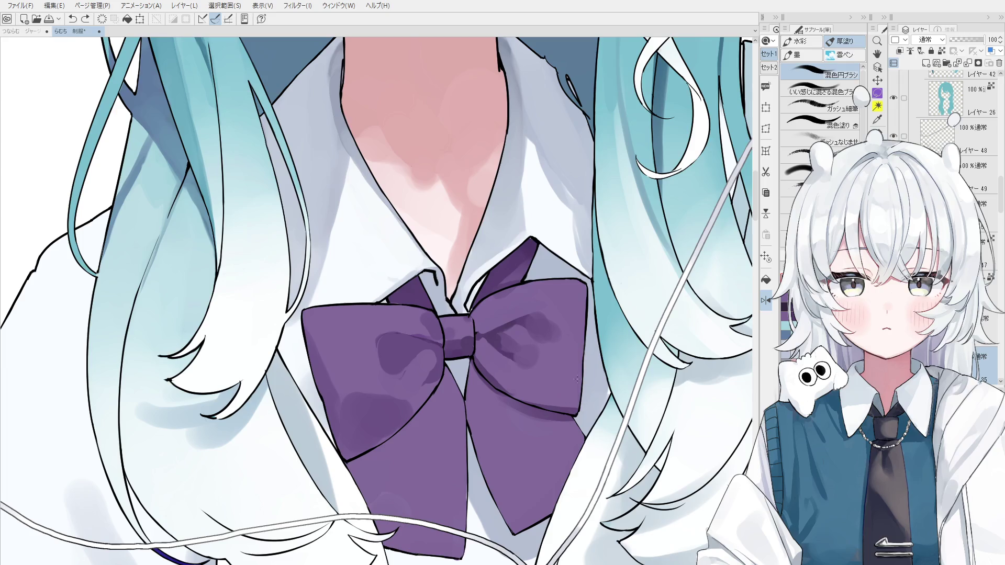
Step: Lighten the right loop's edge and the shirt beside the lower loop
mouse_move(576, 379)
left_mouse_down()
mouse_move(574, 404)
mouse_move(573, 351)
left_mouse_up()
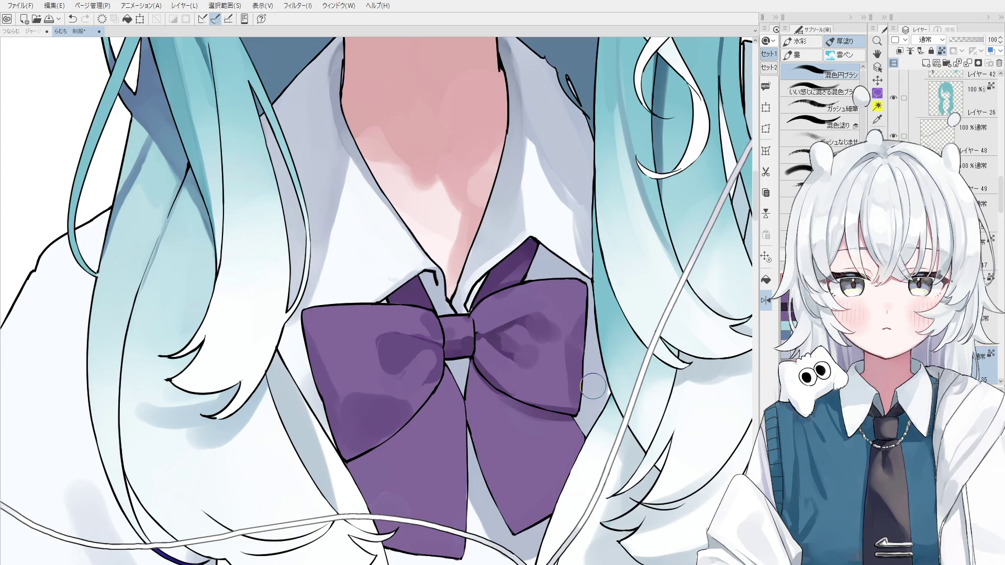
left_click_drag(610, 414, 589, 439)
left_click_drag(575, 405, 574, 338)
key("ctrl+z")
Step: Repaint the shadow on the bow's left loop with darker purple, then zoom out
scroll(572, 335, "up", 3)
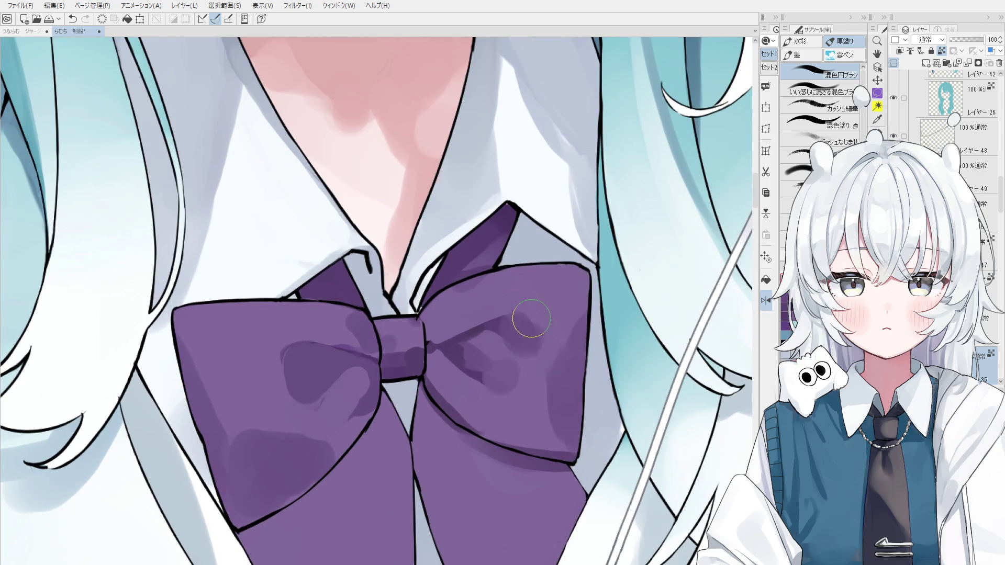
scroll(532, 319, "down", 1)
scroll(411, 348, "down", 1)
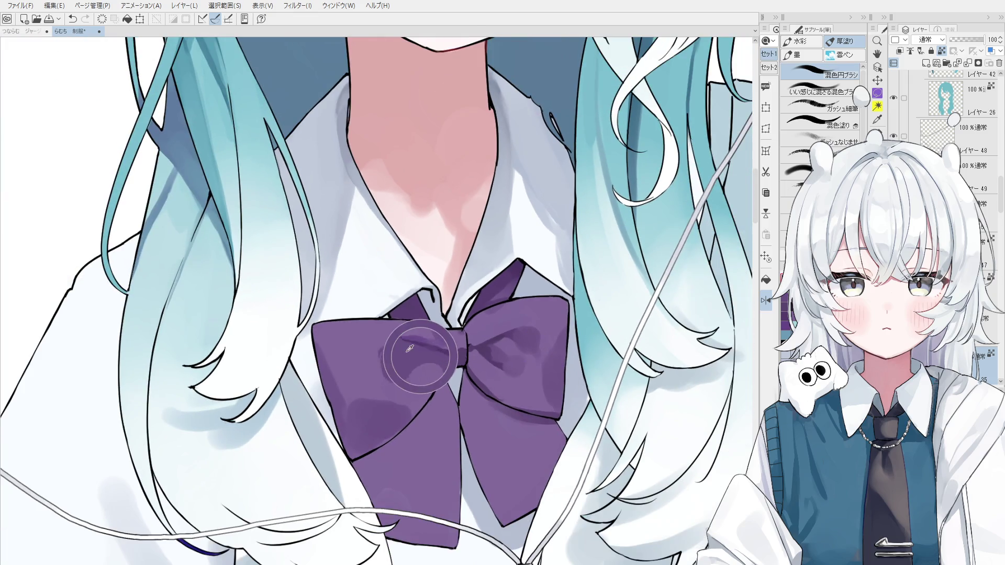
scroll(410, 348, "down", 1)
key("ctrl+z")
left_click_drag(383, 356, 408, 377)
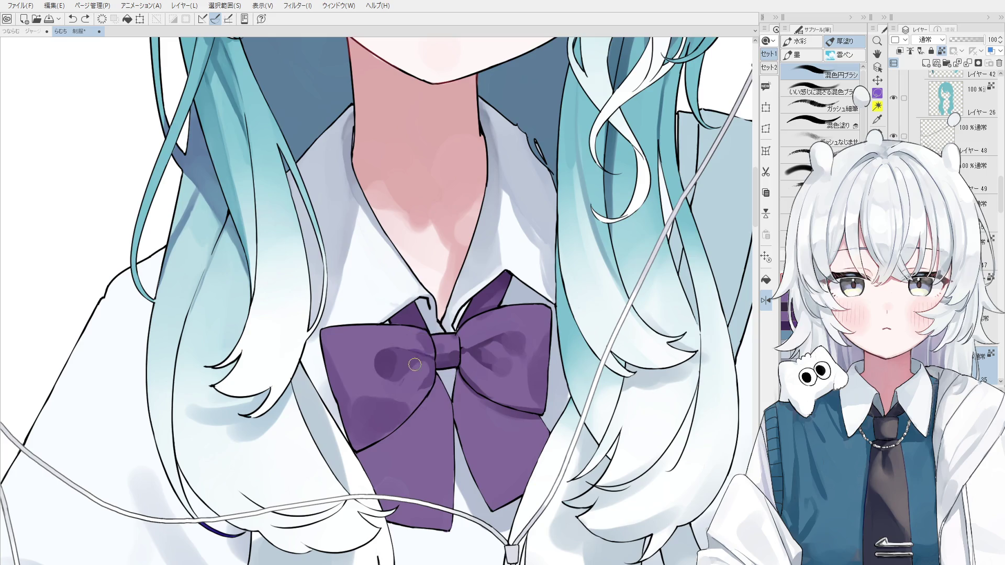
scroll(413, 367, "down", 2)
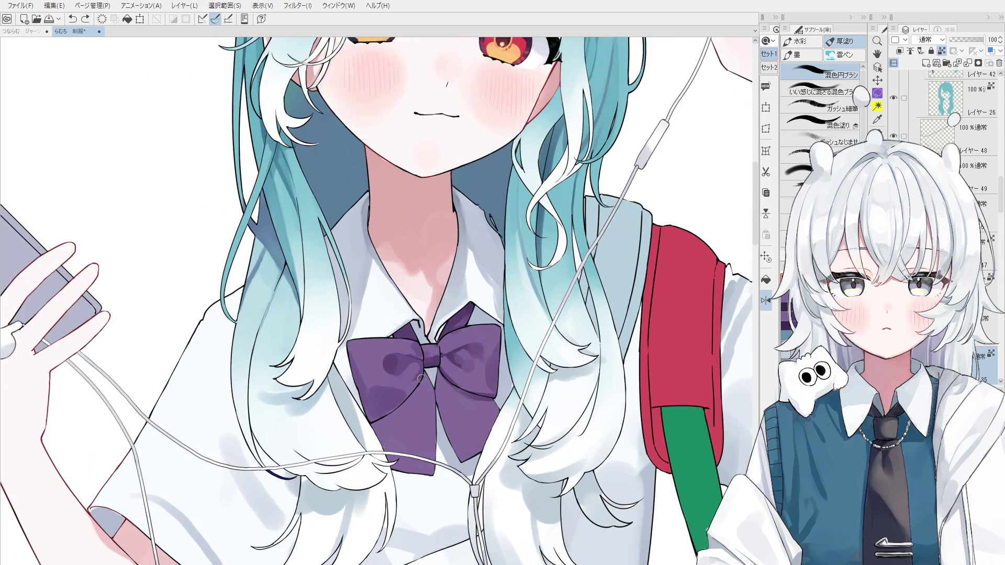
Step: Mirror the canvas to check the drawing and recentre the view on the bow
key("h")
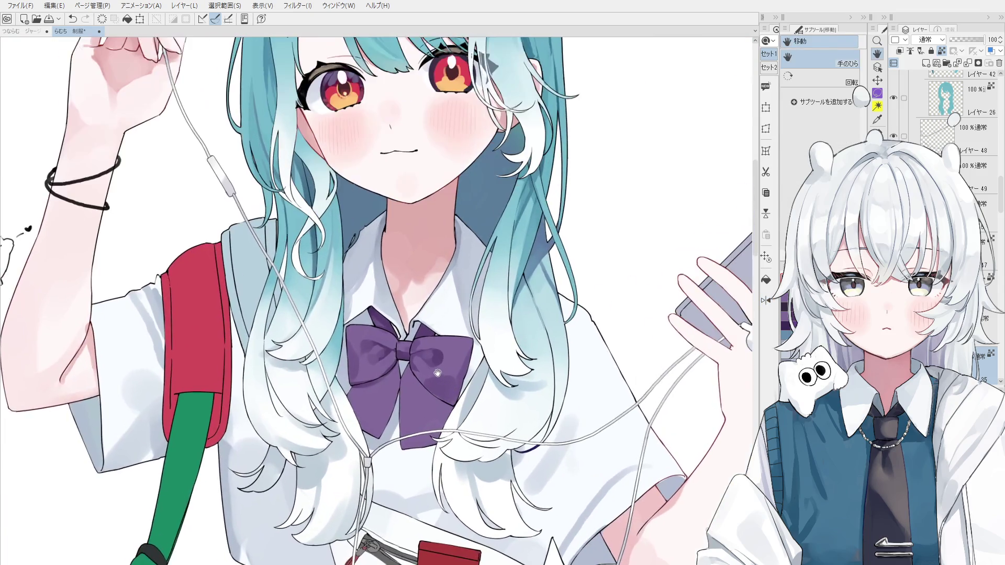
key("b")
scroll(427, 367, "up", 1)
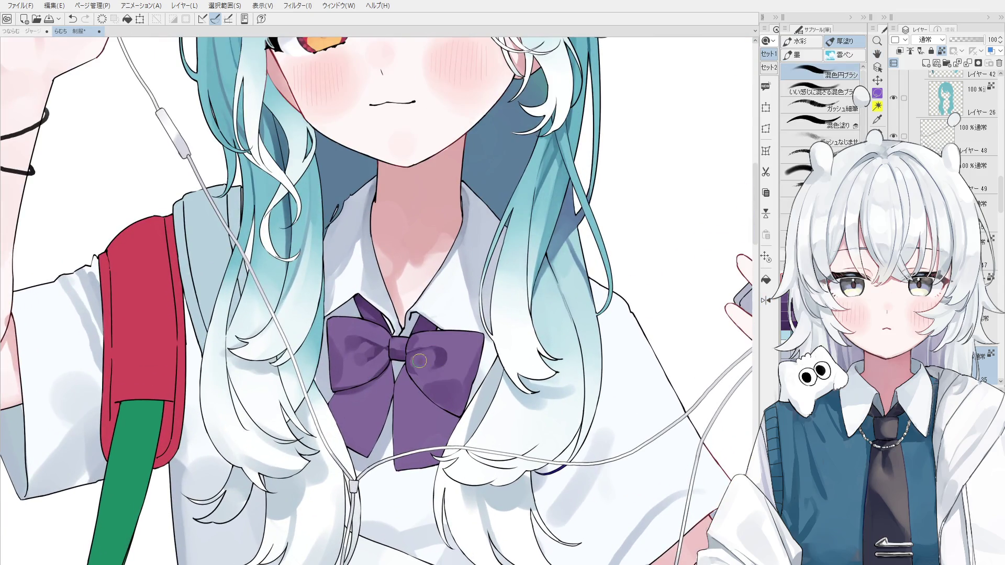
mouse_move(437, 373)
left_mouse_down()
mouse_move(523, 372)
mouse_move(520, 357)
left_mouse_up()
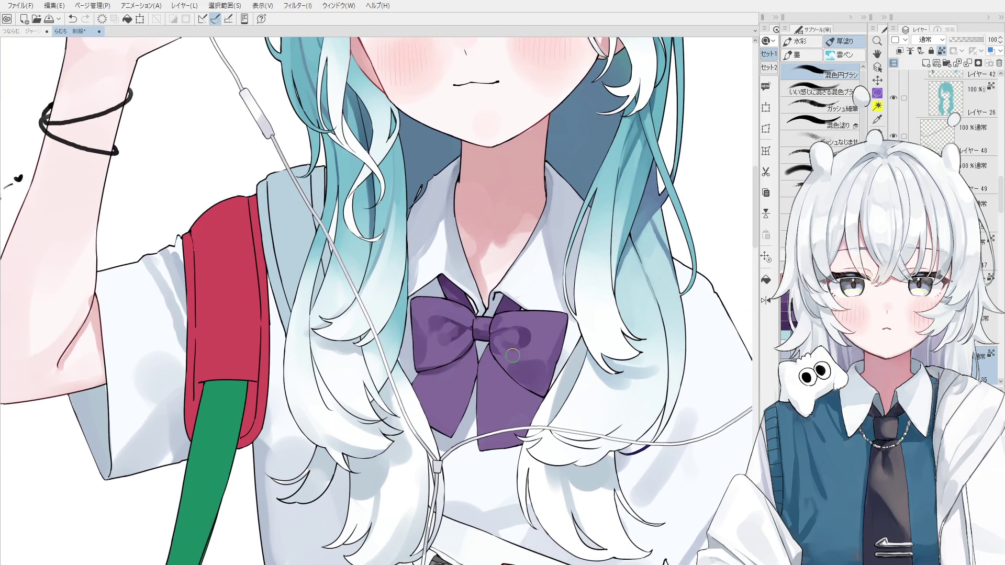
Step: Eyedrop a purple shade from the bow and rotate the view slightly counter-clockwise
left_click(507, 334, "alt")
left_click(529, 373, "alt")
left_click_drag(524, 390, 507, 373)
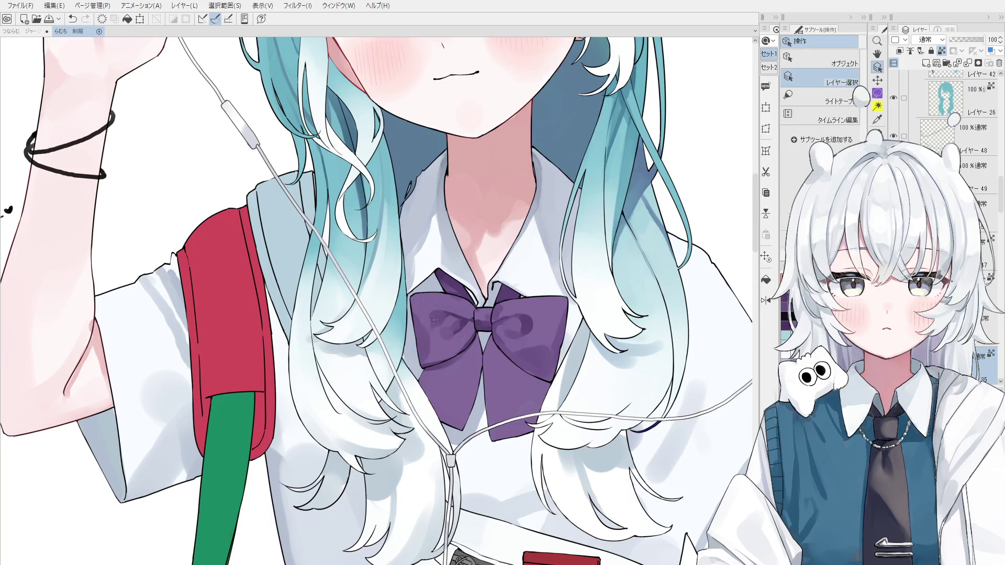
scroll(434, 345, "up", 1)
scroll(434, 354, "up", 3)
scroll(434, 354, "down", 2)
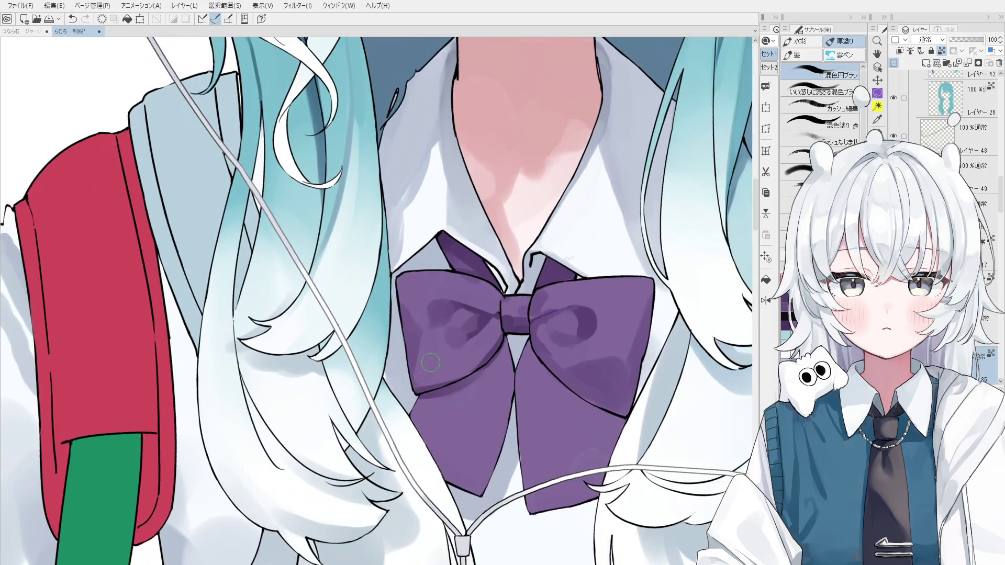
Step: Blend darker purple shading over the bow's left lobe and down its lower-left tail
left_click_drag(445, 382, 478, 347)
mouse_move(439, 388)
left_mouse_down()
mouse_move(476, 365)
mouse_move(455, 442)
left_mouse_up()
key("ctrl+z")
mouse_move(474, 377)
left_mouse_down()
mouse_move(445, 429)
mouse_move(464, 433)
mouse_move(442, 425)
mouse_move(450, 434)
left_mouse_up()
key("ctrl+z")
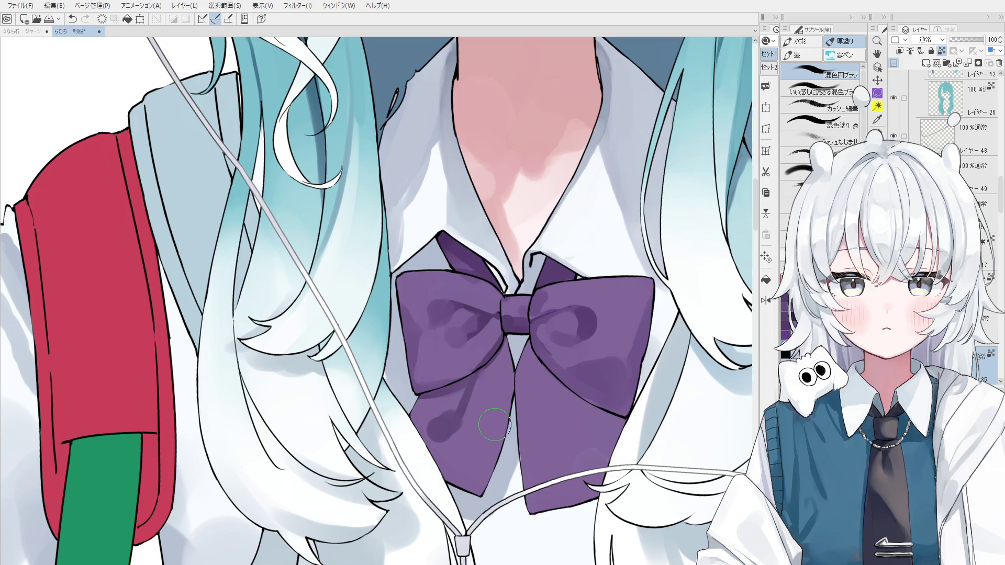
mouse_move(447, 427)
left_mouse_down()
mouse_move(484, 390)
mouse_move(450, 435)
mouse_move(455, 476)
mouse_move(476, 454)
mouse_move(504, 377)
mouse_move(505, 424)
mouse_move(507, 410)
left_mouse_up()
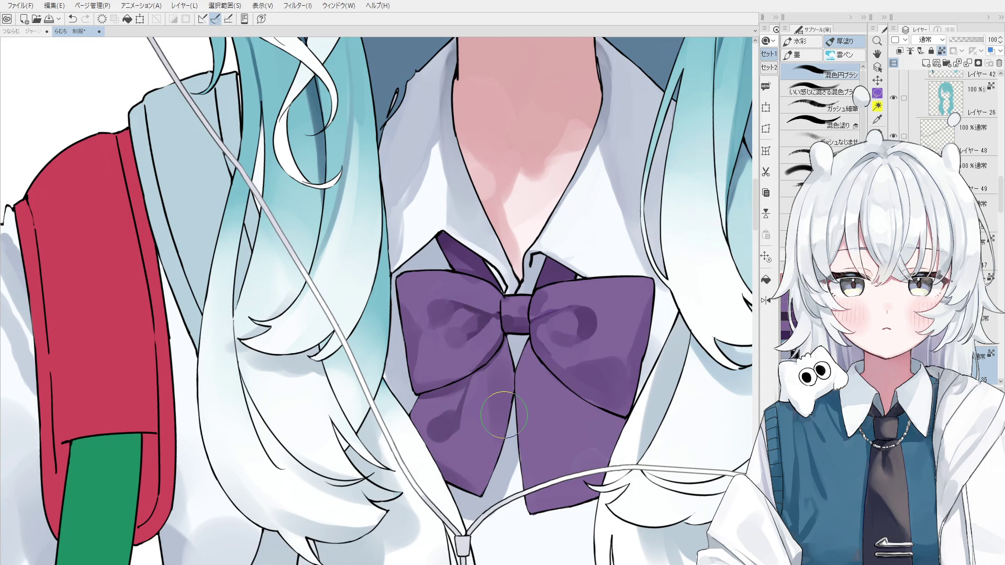
mouse_move(505, 416)
left_mouse_down()
mouse_move(487, 371)
mouse_move(494, 366)
mouse_move(518, 413)
mouse_move(508, 402)
mouse_move(502, 427)
mouse_move(502, 381)
left_mouse_up()
Step: Try a short shading stroke on the bow and undo it
scroll(502, 424, "down", 1)
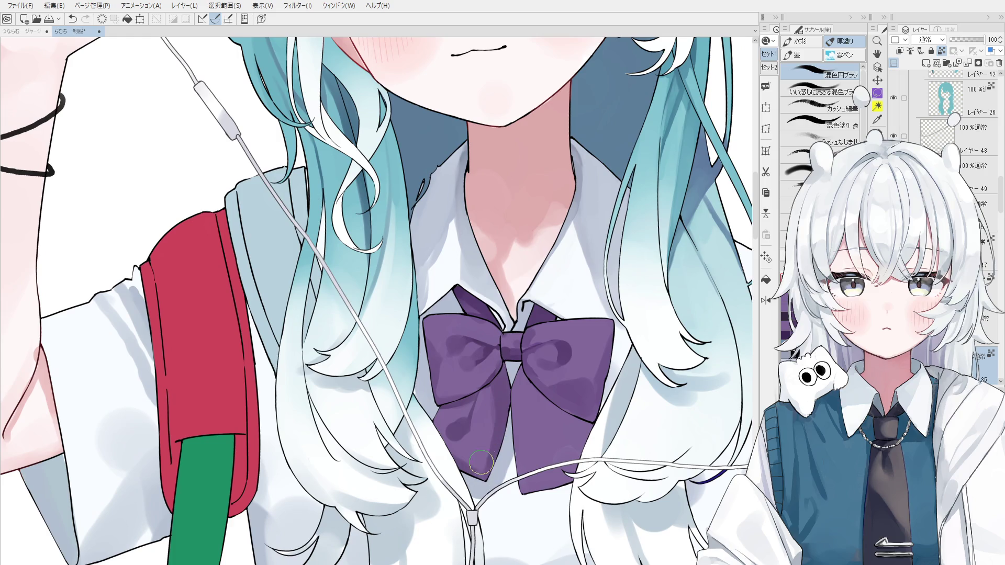
scroll(488, 405, "up", 1)
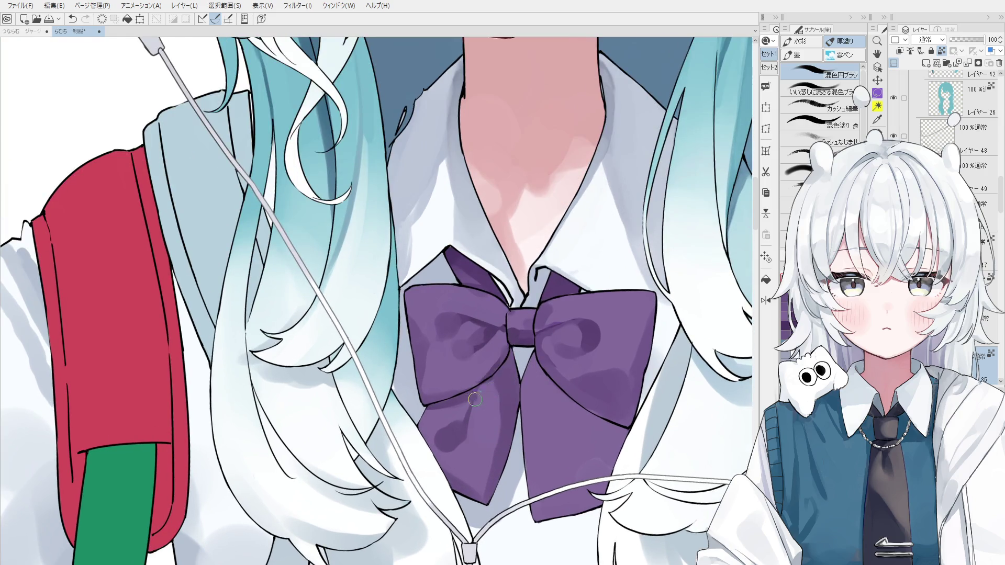
scroll(500, 385, "down", 1)
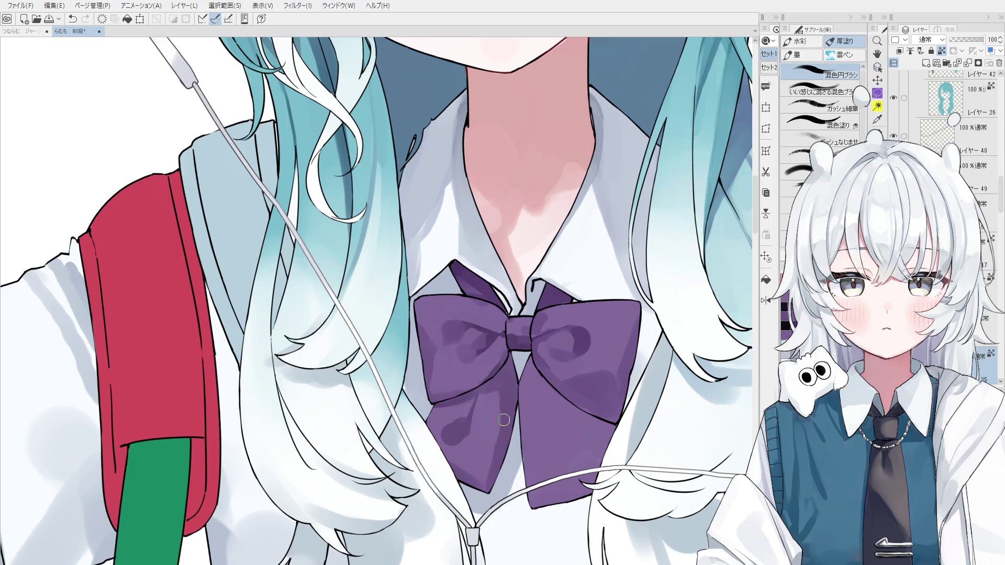
scroll(499, 418, "down", 1)
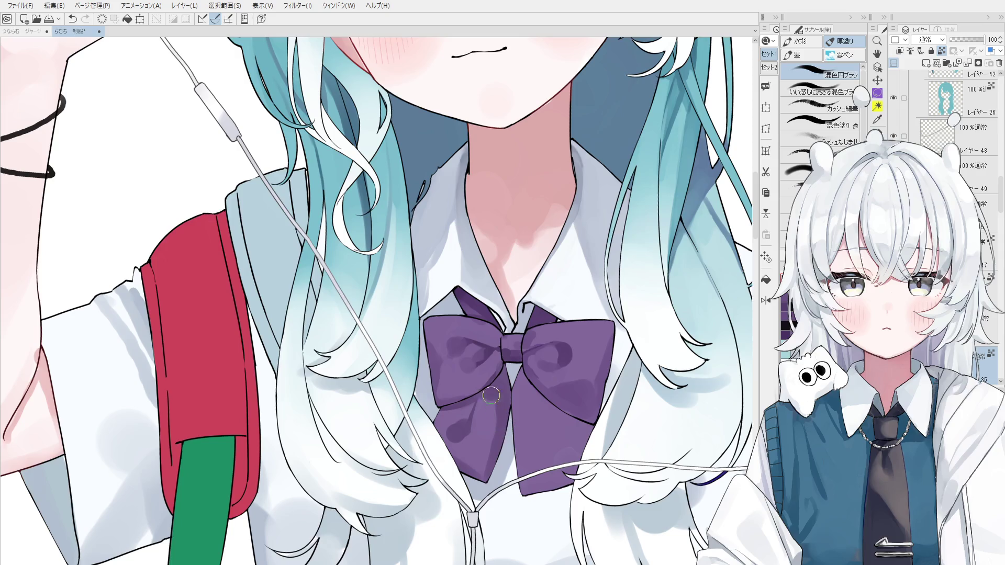
scroll(507, 425, "up", 2)
left_click_drag(485, 455, 479, 388)
key("ctrl+z")
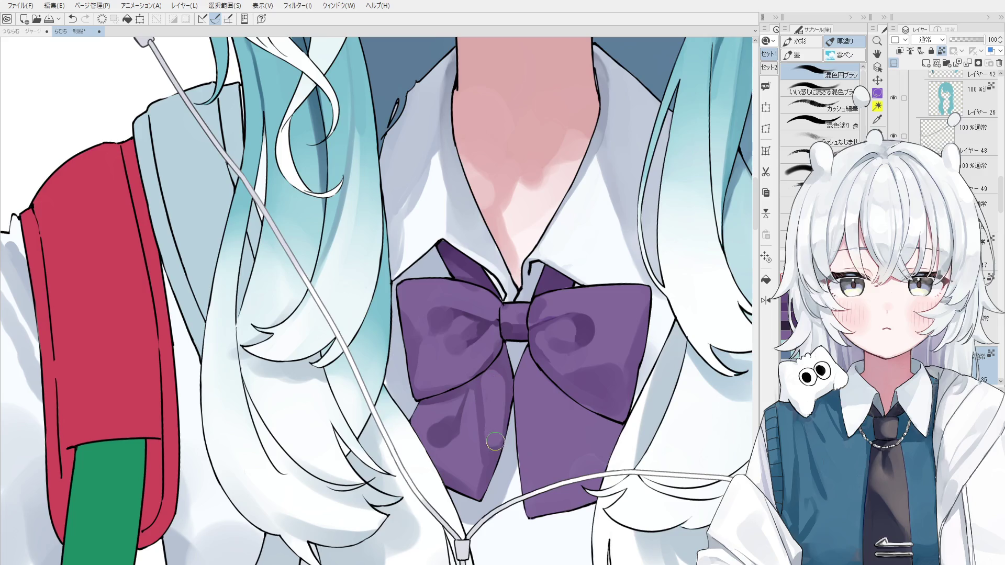
scroll(486, 408, "down", 1)
Step: Mirror the canvas, redraw a short shading stroke on the bow, and rotate the view counter-clockwise
key("h")
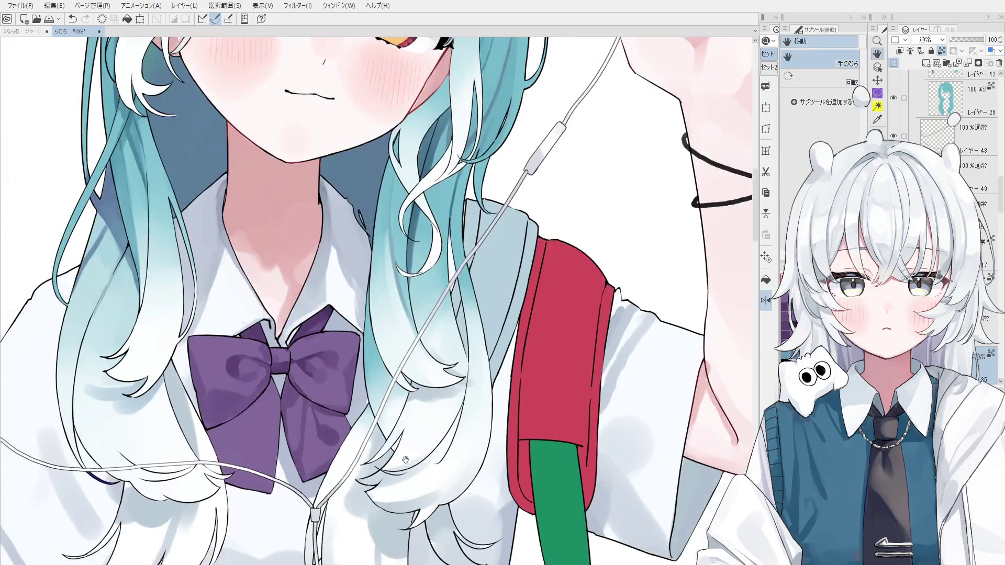
key("ctrl+z")
key("b")
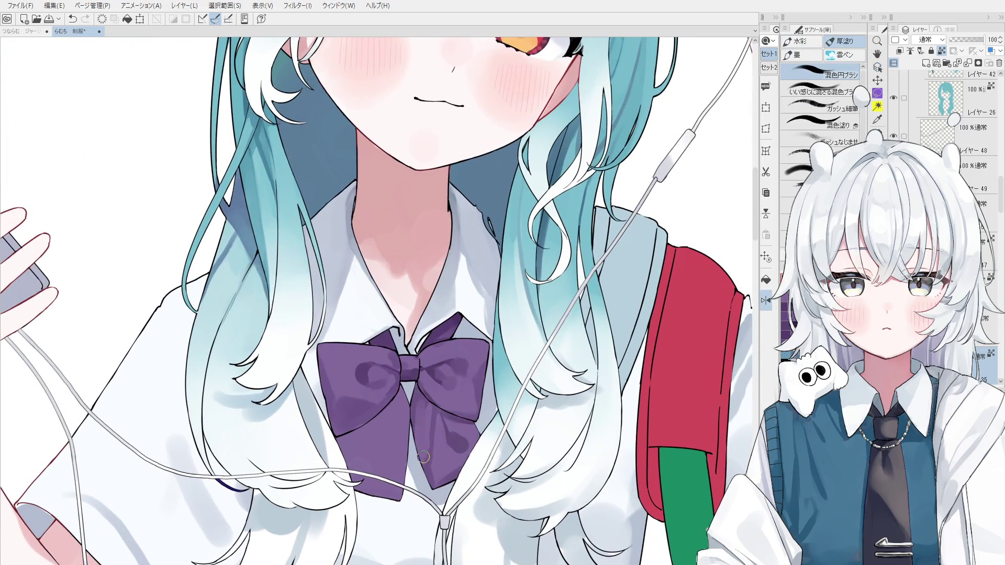
left_click_drag(416, 403, 419, 461)
key("ctrl+z")
left_click_drag(416, 413, 419, 461)
scroll(419, 450, "down", 1)
key("h")
key("b")
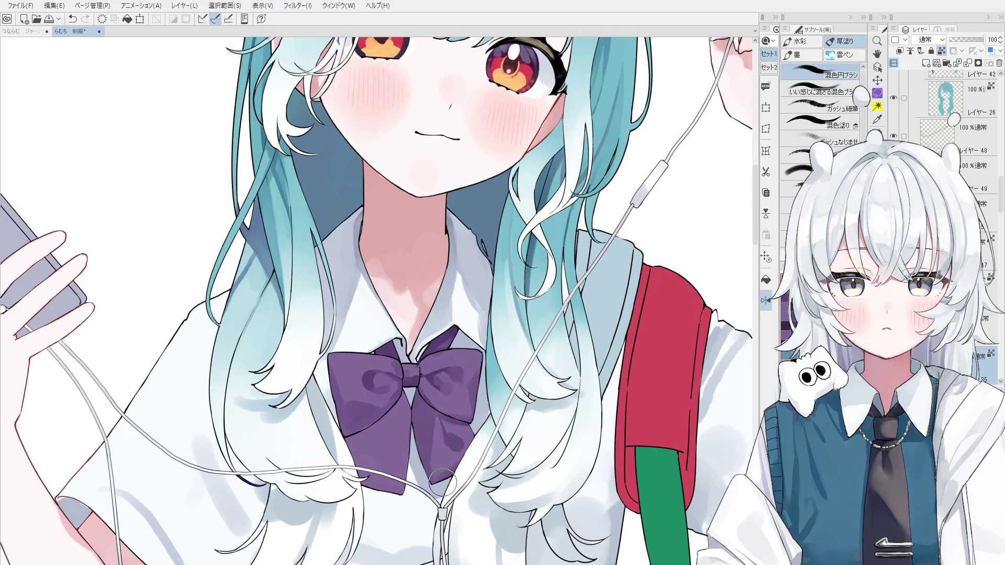
key("minus")
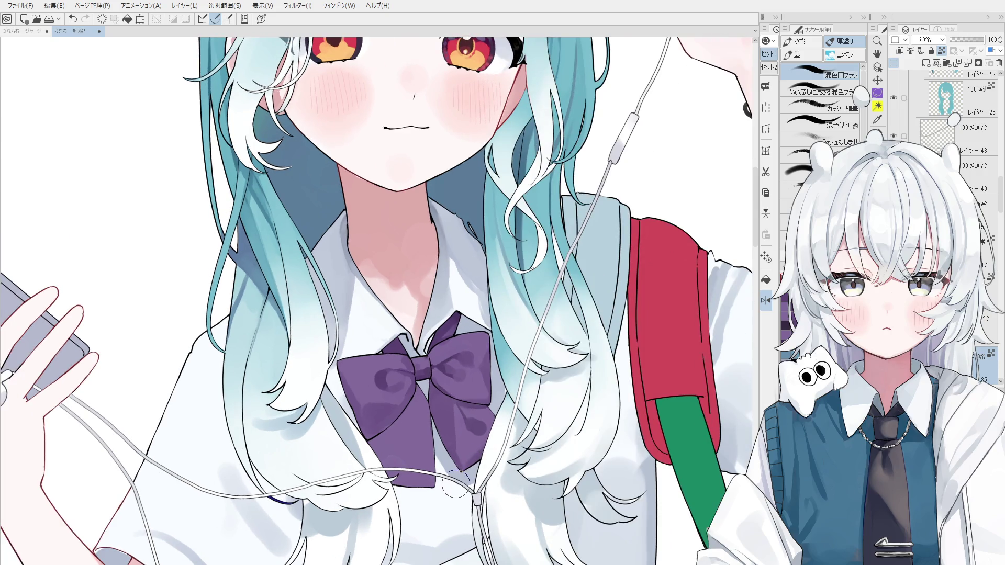
key("h")
left_click_drag(458, 474, 474, 455)
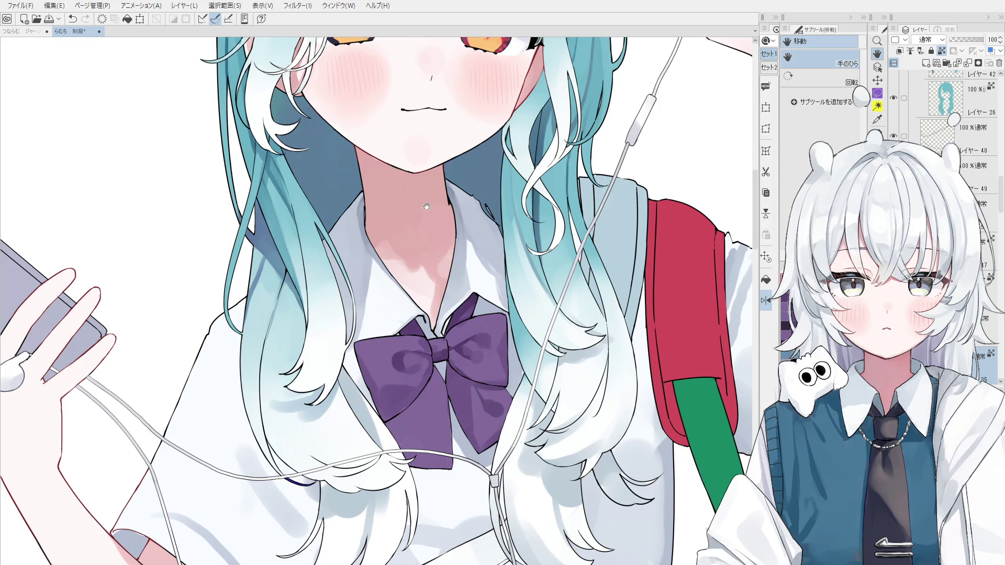
scroll(443, 357, "up", 2)
Step: Paint darker purple shading on the bow's right tail and a faint touch near the knot
scroll(485, 402, "up", 1)
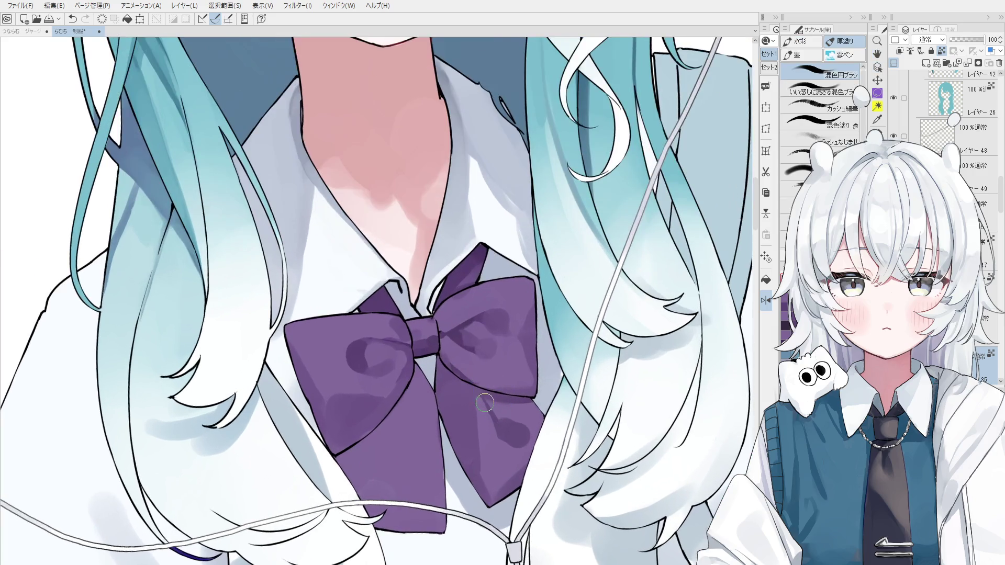
left_click_drag(474, 396, 522, 430)
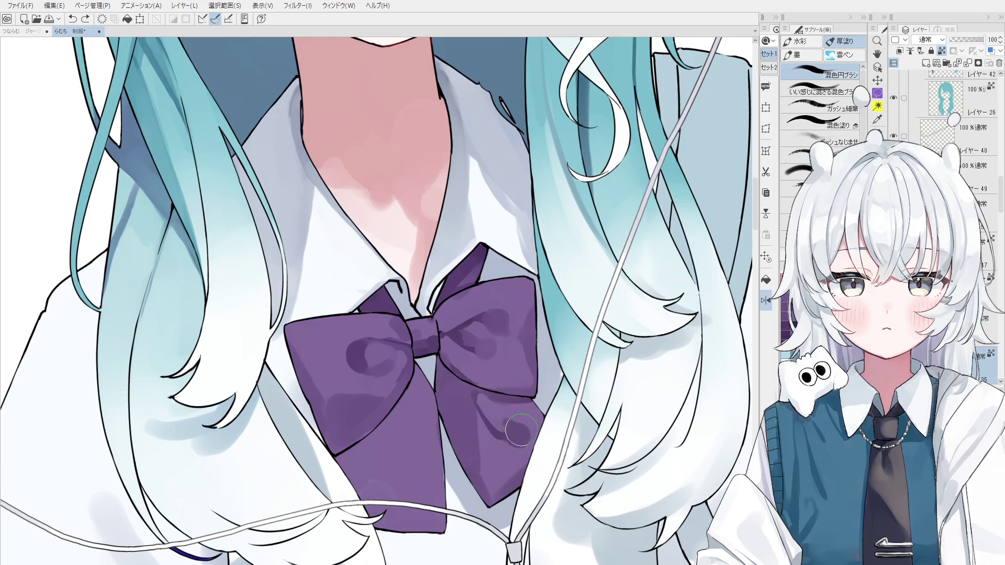
scroll(519, 426, "down", 1)
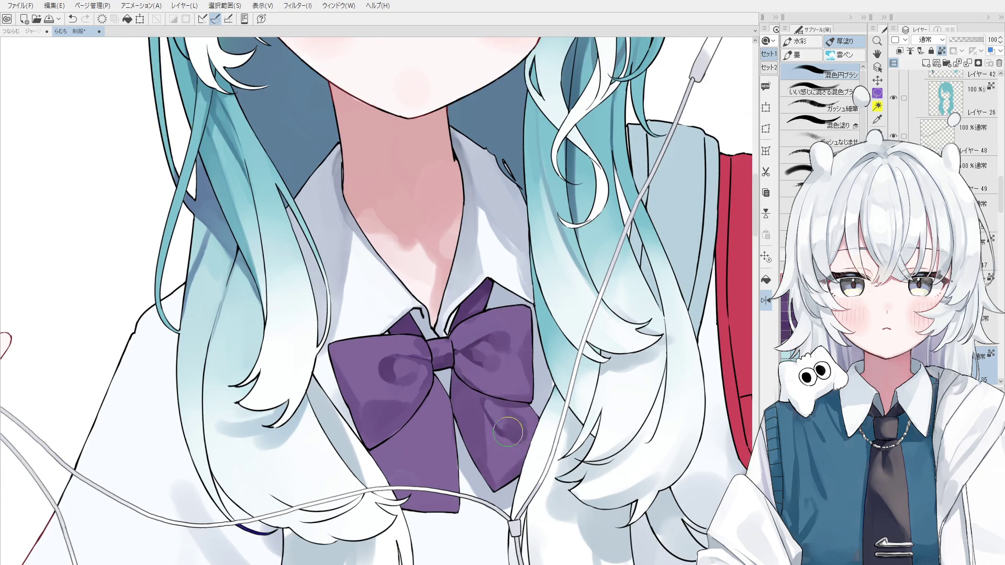
scroll(508, 432, "down", 2)
mouse_move(485, 437)
left_mouse_down()
mouse_move(460, 346)
mouse_move(498, 377)
left_mouse_up()
key("ctrl+z")
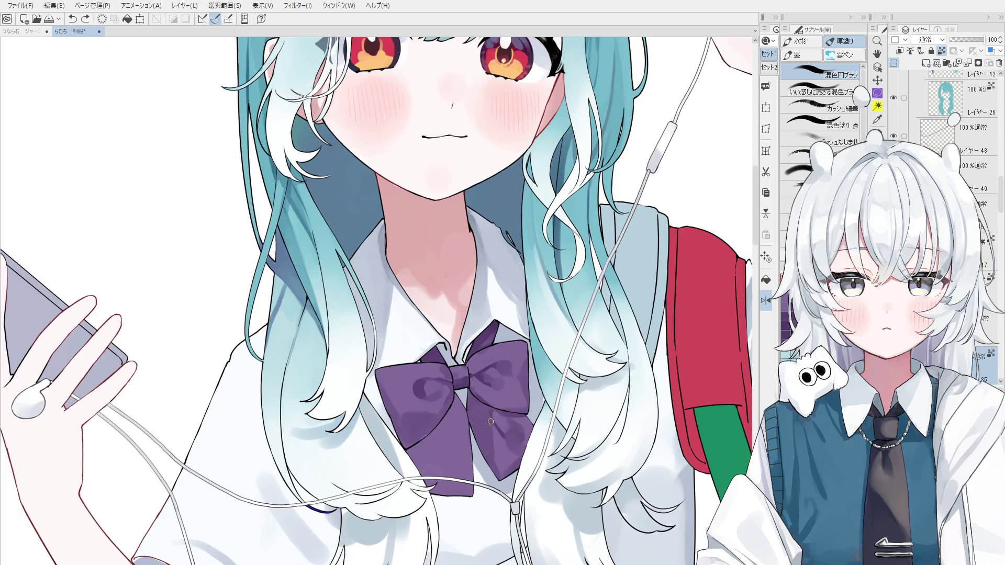
left_click_drag(490, 418, 493, 421)
Step: Paint and retry dark strokes down the bow's left tail, undoing the misfires
scroll(475, 406, "up", 1)
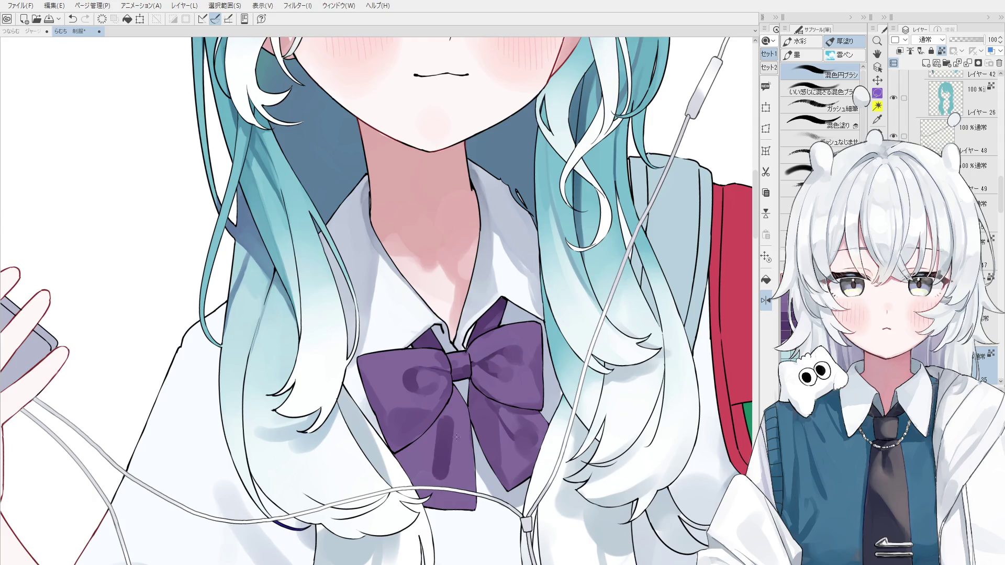
key("ctrl+z")
left_click_drag(442, 403, 440, 476)
left_click_drag(446, 424, 444, 479)
key("ctrl+z")
key("ctrl+z")
mouse_move(440, 424)
left_mouse_down()
mouse_move(438, 466)
mouse_move(435, 440)
mouse_move(432, 464)
mouse_move(421, 466)
left_mouse_up()
key("ctrl+z")
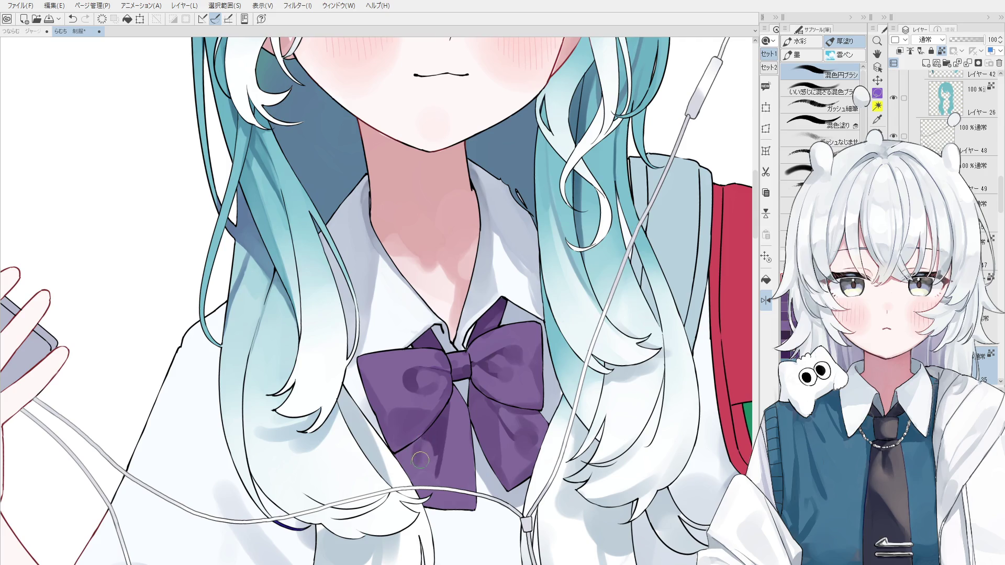
Step: Mirror the canvas and pan out to bring the bag and skirt into view
key("h")
key("space")
scroll(419, 471, "down", 5)
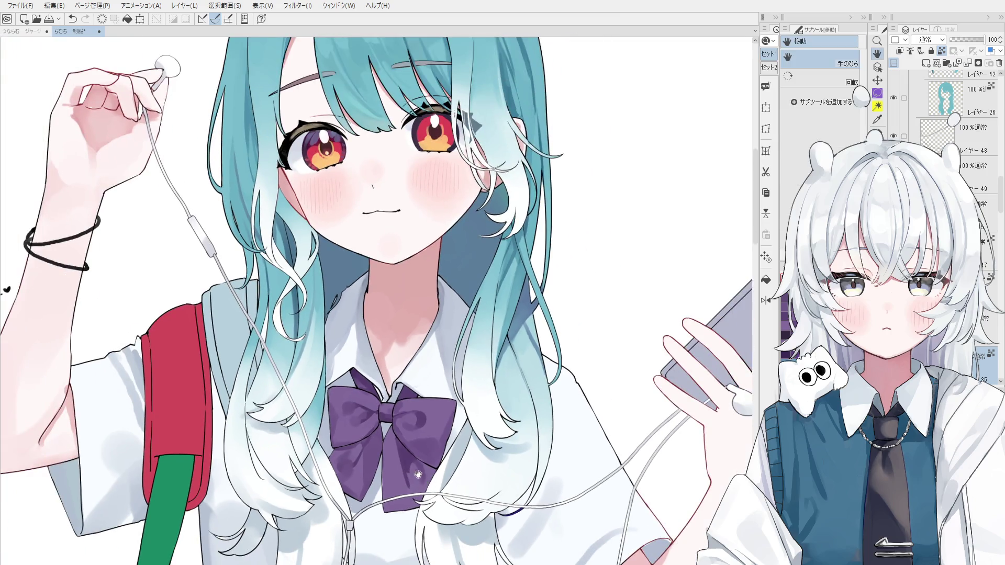
left_click_drag(415, 492, 511, 492)
scroll(511, 492, "down", 3)
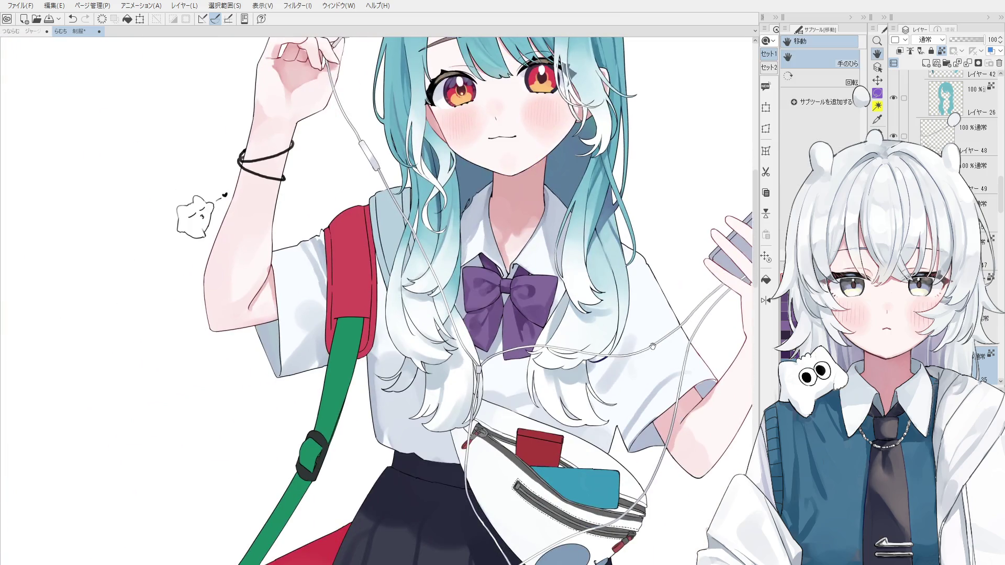
Step: Reframe the whole figure and return to the blending brush, undoing recent strokes
left_click_drag(628, 320, 646, 356)
scroll(564, 218, "up", 1)
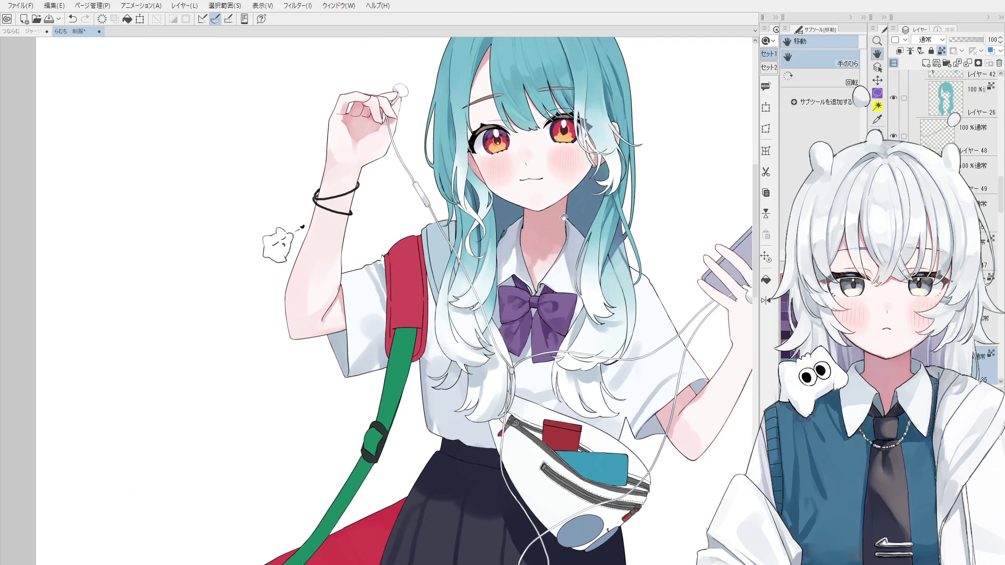
scroll(581, 229, "up", 1)
left_click_drag(581, 229, 550, 297)
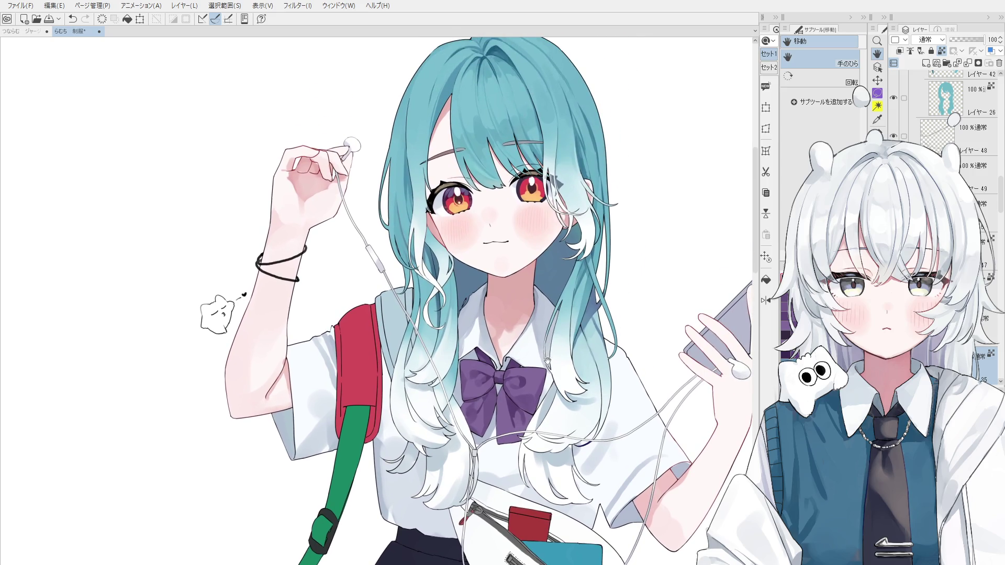
key("b")
scroll(497, 390, "up", 2)
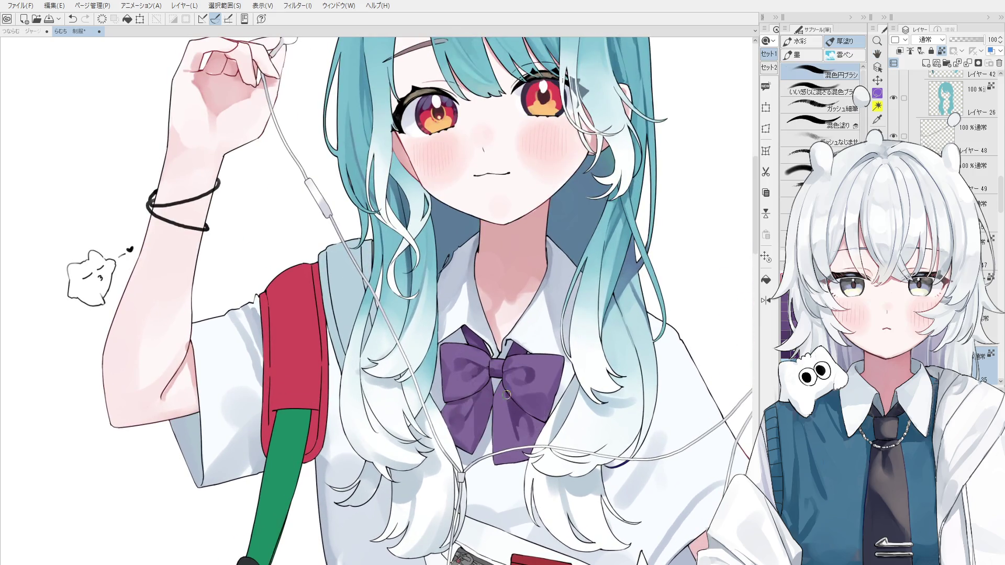
key("ctrl+z")
key("bracketright")
scroll(500, 405, "up", 1)
Step: Dab and blend the bow's shading, checking it in a mirrored view
left_click(500, 392)
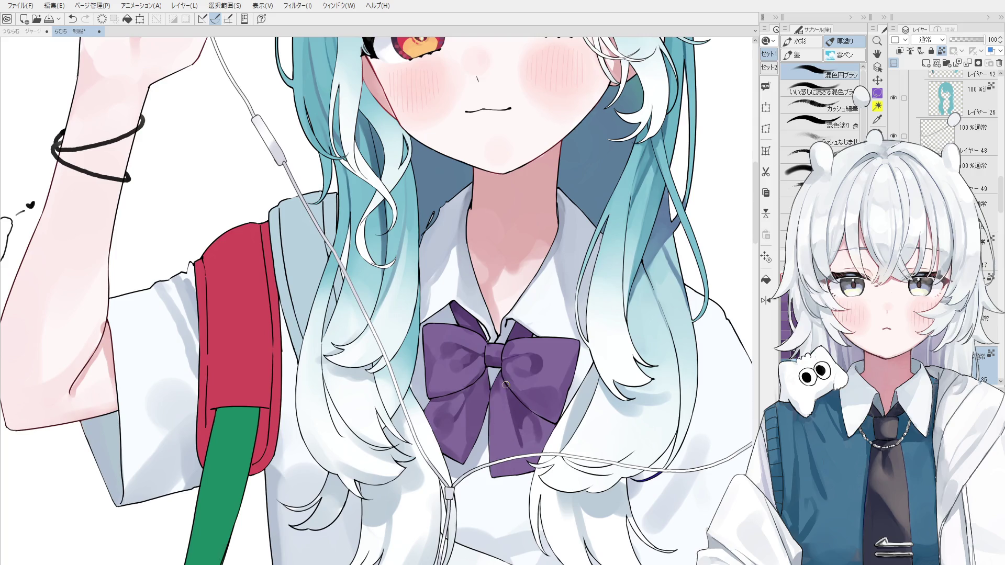
key("h")
scroll(389, 406, "down", 1)
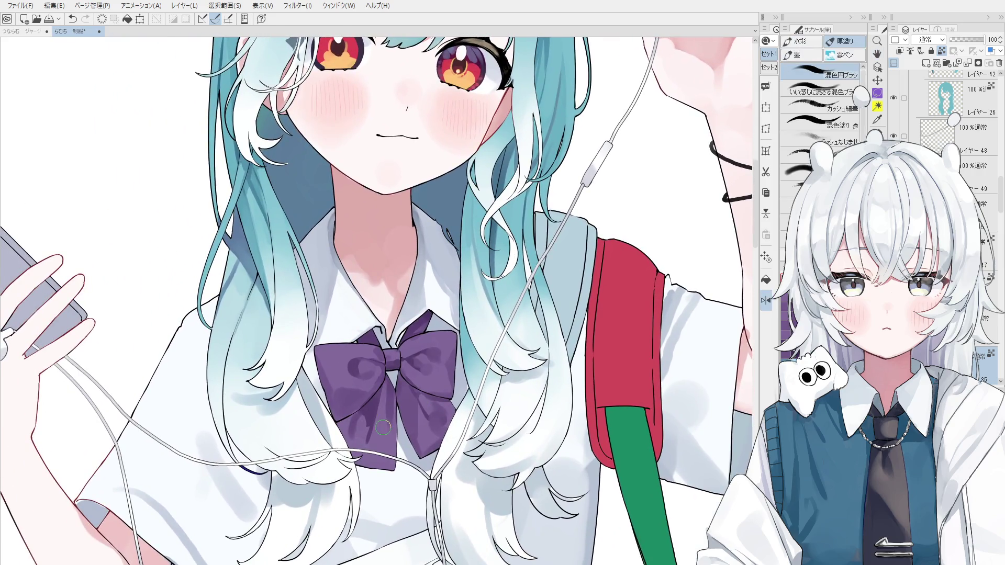
key("ctrl+z")
key("ctrl+y")
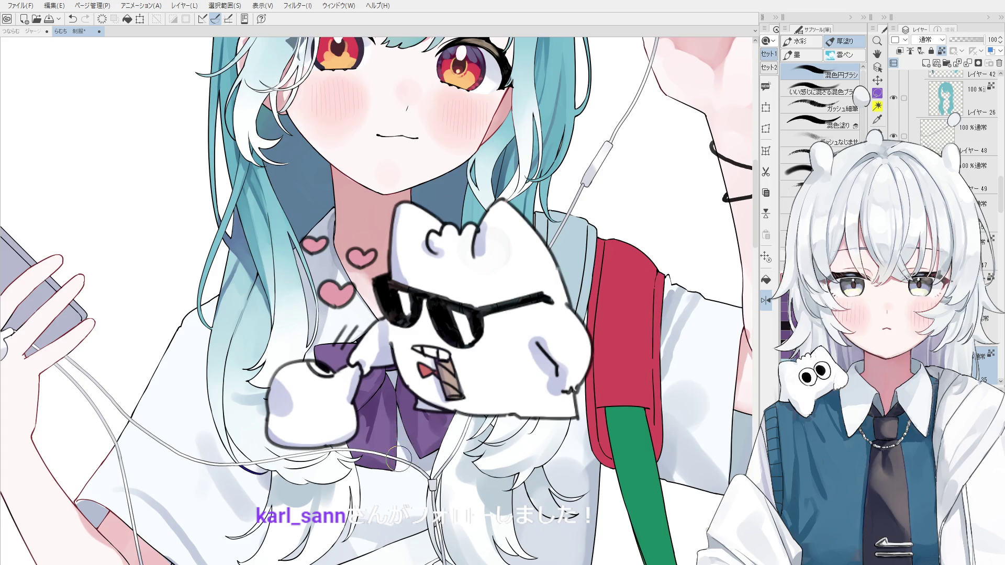
scroll(399, 452, "up", 2)
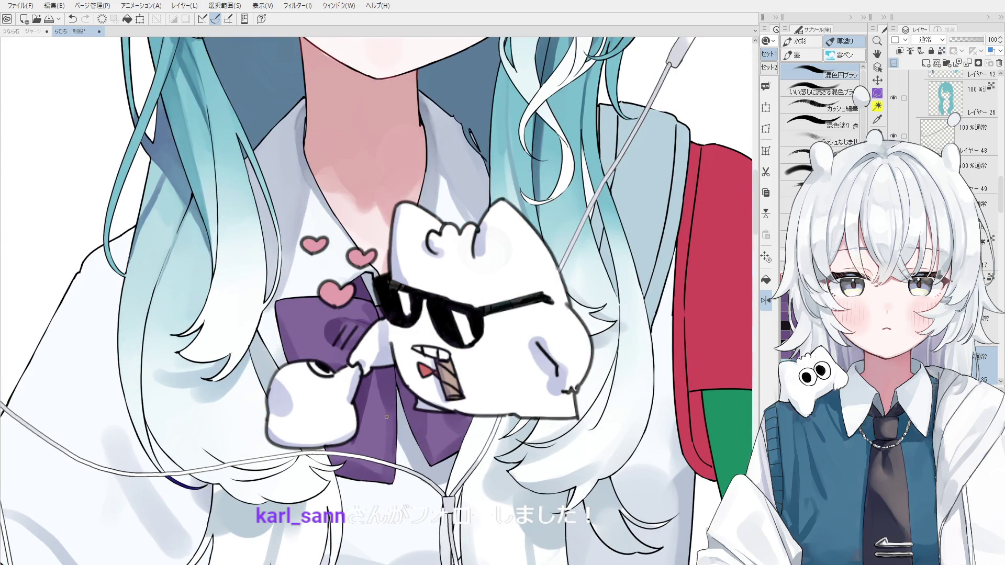
mouse_move(382, 448)
left_mouse_down()
mouse_move(387, 427)
mouse_move(385, 474)
mouse_move(402, 485)
left_mouse_up()
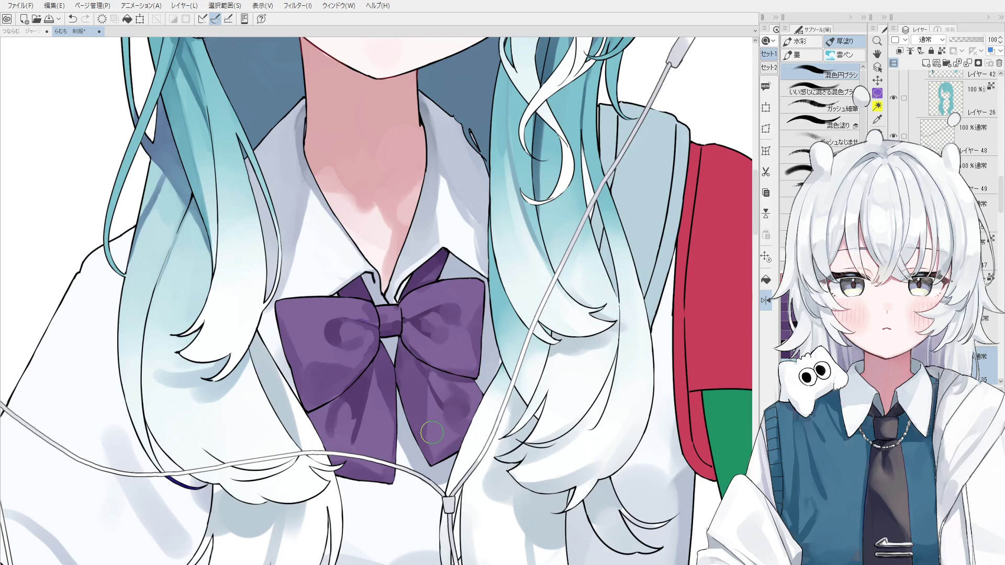
Step: Nudge the view right and soften the dark streaks on the bow's lower-left lobe
key("o")
left_click_drag(357, 398, 390, 390)
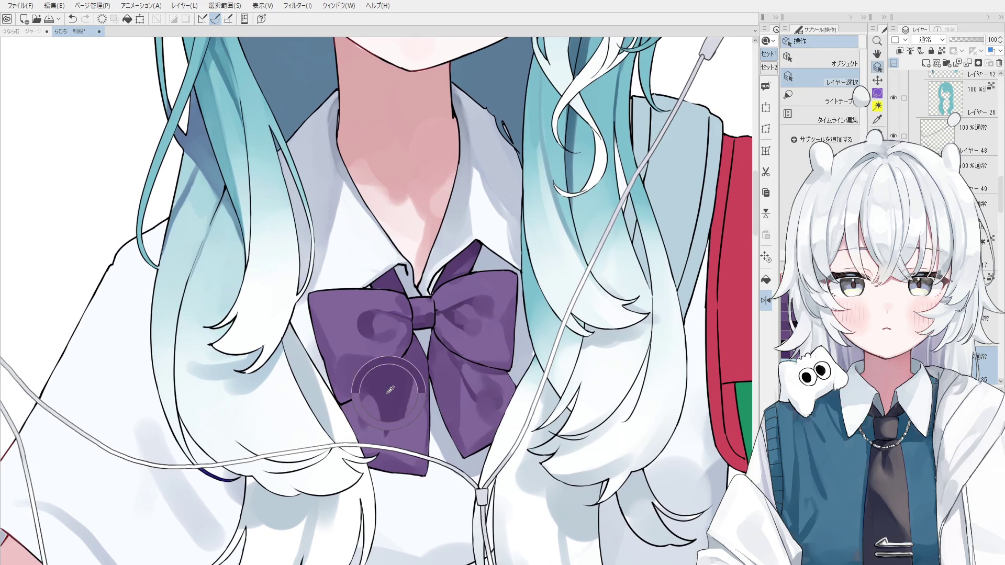
key("b")
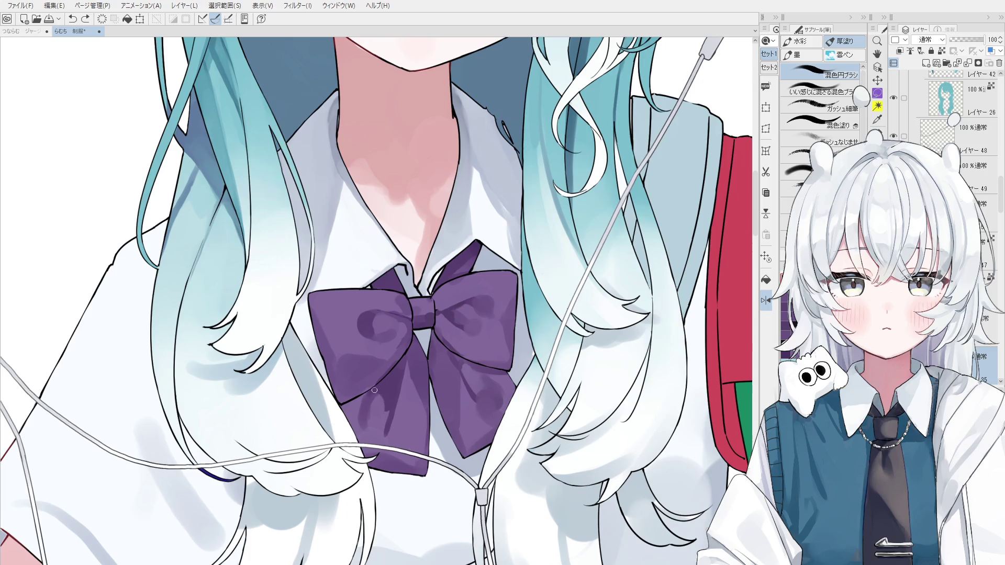
scroll(387, 414, "down", 1)
mouse_move(386, 417)
left_mouse_down()
mouse_move(382, 426)
mouse_move(418, 406)
mouse_move(411, 374)
mouse_move(411, 390)
left_mouse_up()
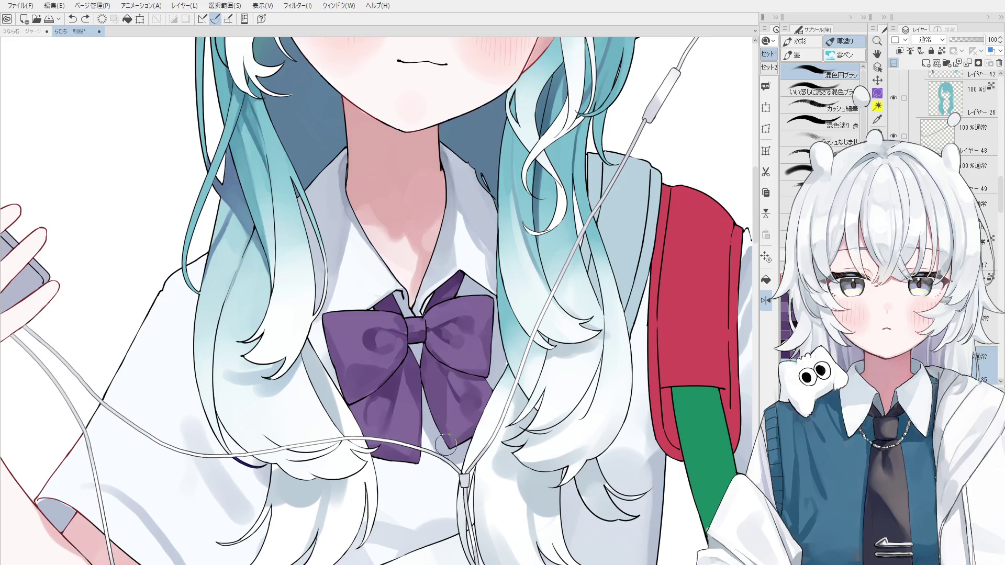
Step: Sample bow purples to lighten the centre shading and blend the lower-right lobe
scroll(419, 416, "up", 1)
left_click(403, 386, "alt")
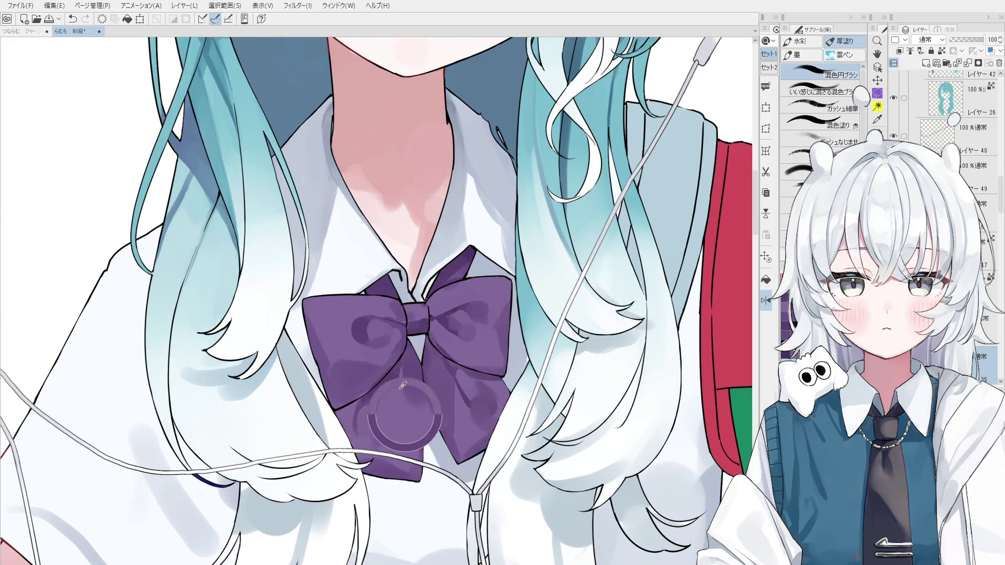
mouse_move(415, 393)
left_mouse_down()
mouse_move(432, 437)
mouse_move(420, 386)
mouse_move(420, 467)
left_mouse_up()
left_click(408, 356, "alt")
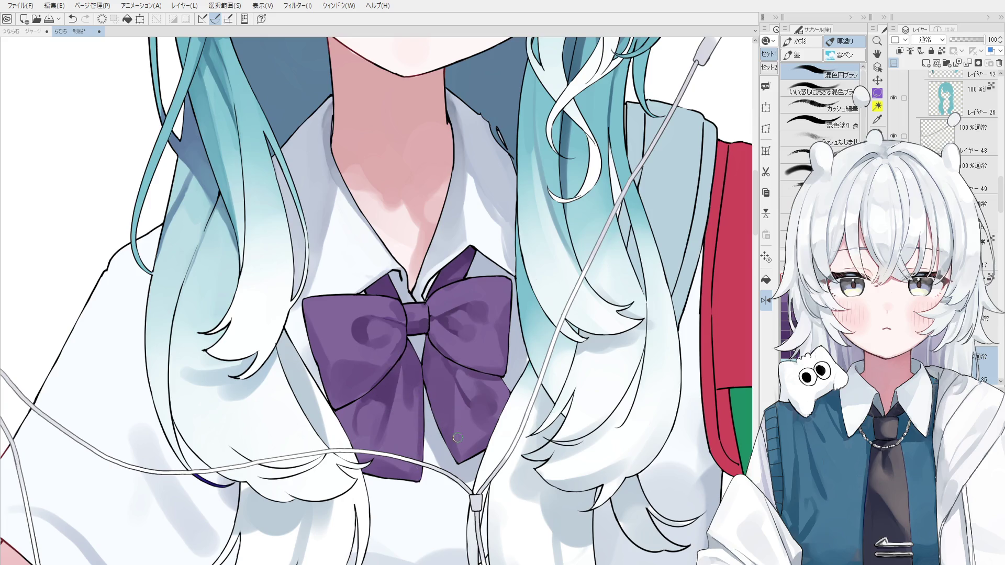
mouse_move(458, 370)
left_mouse_down()
mouse_move(460, 412)
mouse_move(445, 406)
mouse_move(445, 373)
mouse_move(437, 400)
left_mouse_up()
left_click(459, 387, "alt")
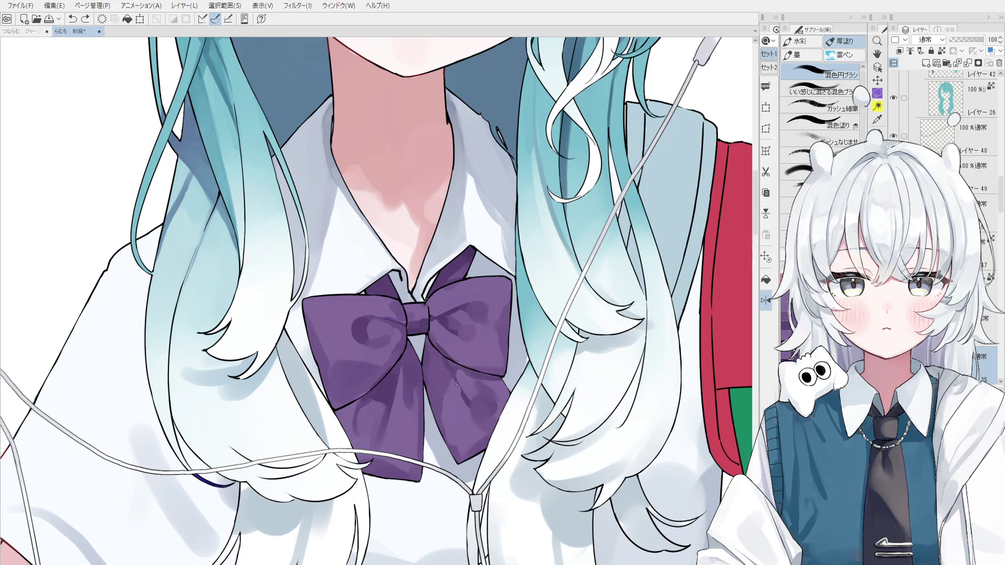
scroll(479, 421, "down", 3)
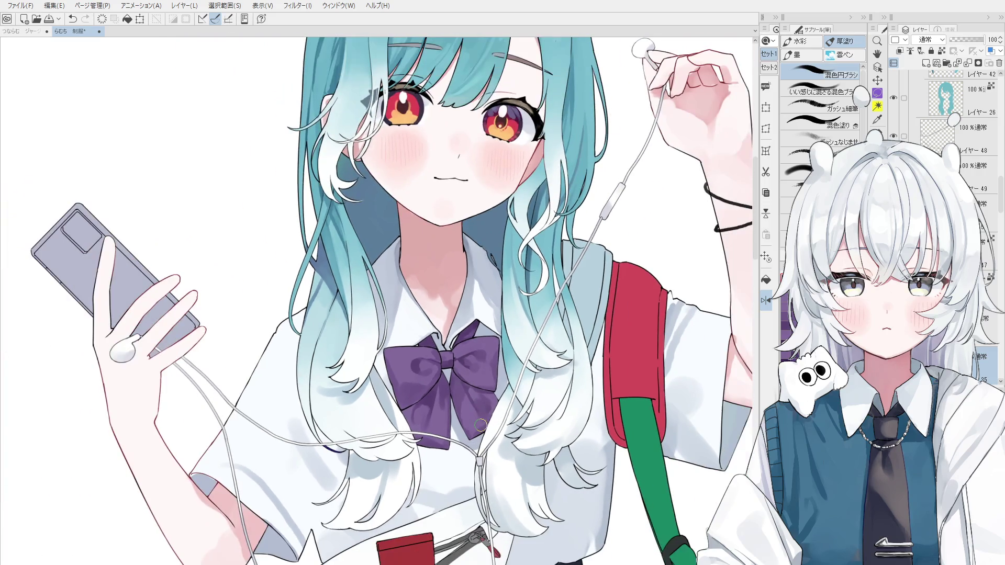
Step: Sample a bow purple, lock layer transparency, and blend the lower-right shading with a smaller brush
left_click(474, 421, "alt")
key("ctrl+alt+l")
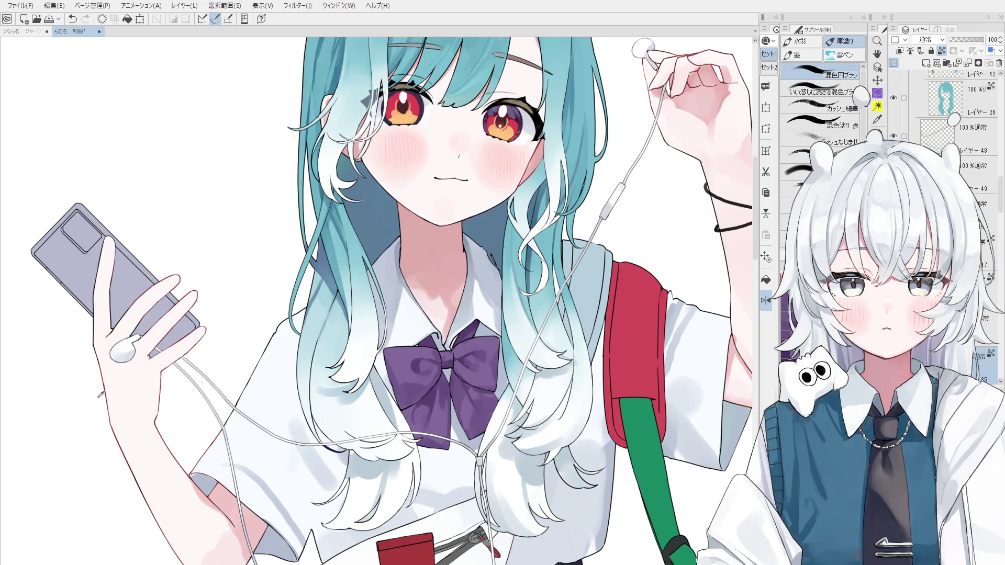
left_click_drag(487, 411, 482, 406)
key("bracketleft")
key("bracketleft")
key("space")
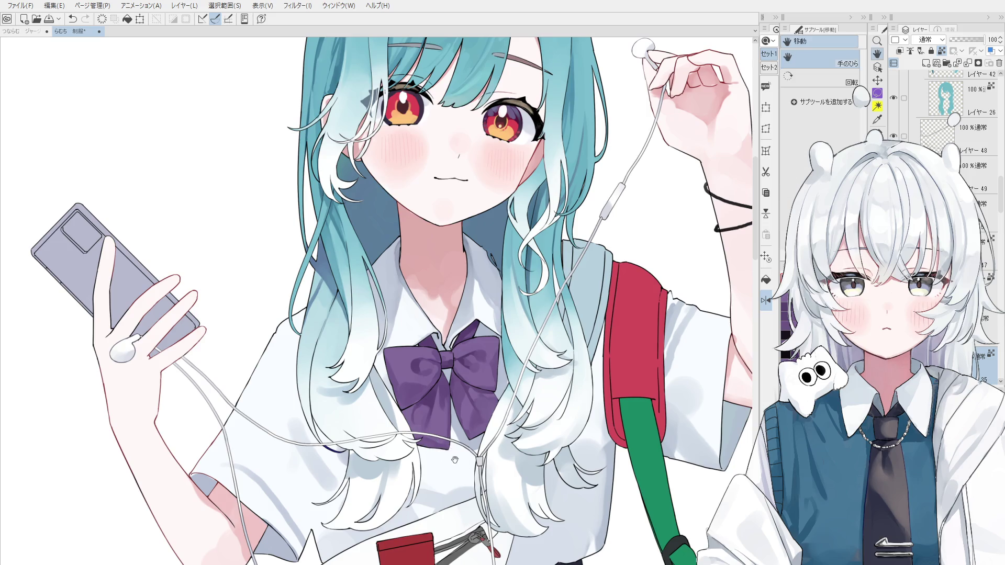
scroll(453, 446, "up", 1)
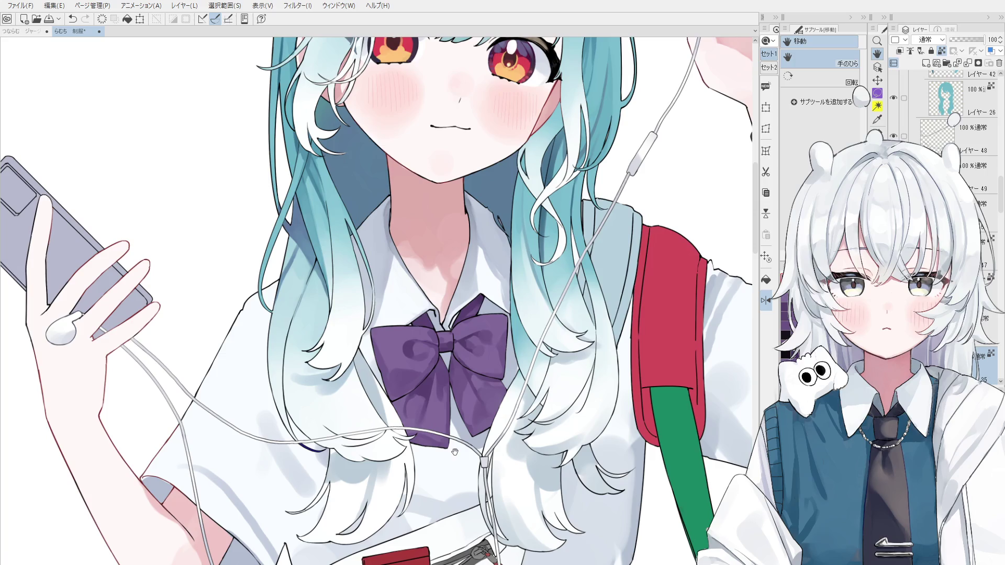
key("o")
scroll(440, 402, "up", 4)
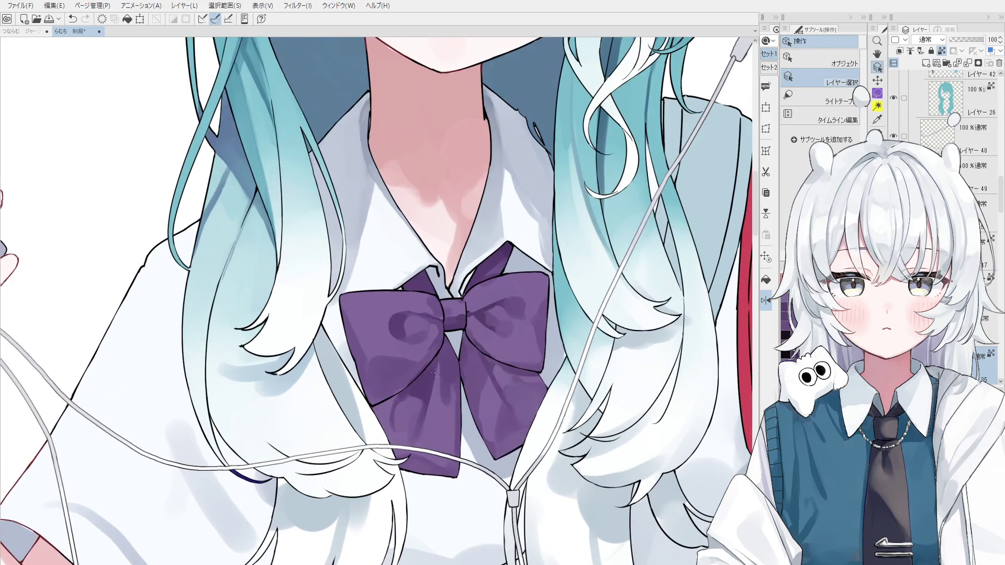
Step: Blend the bow's lower-left and lower-centre shading, retrying the centre stroke
key("b")
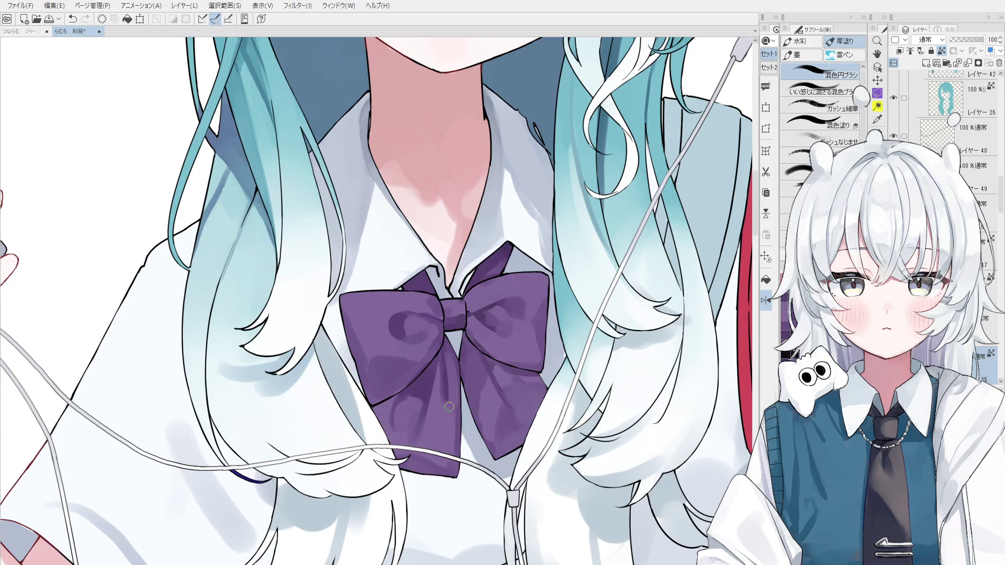
scroll(449, 406, "down", 1)
key("ctrl+z")
mouse_move(439, 375)
left_mouse_down()
mouse_move(451, 387)
mouse_move(418, 403)
mouse_move(444, 410)
left_mouse_up()
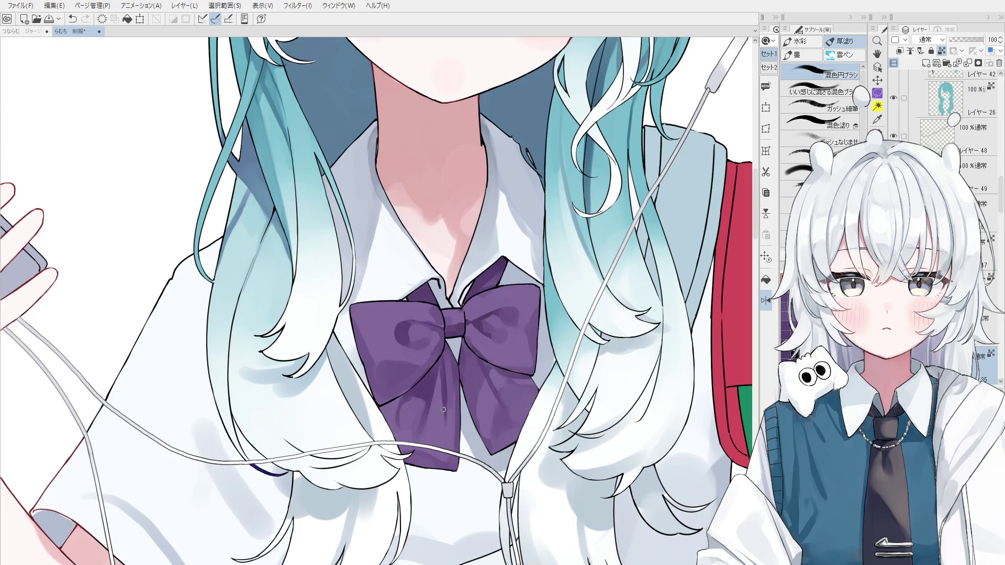
left_click_drag(446, 450, 450, 393)
key("ctrl+z")
left_click_drag(447, 429, 453, 356)
Step: Rework the bow's lower-right shading and paint a dark purple streak down its right side
left_click_drag(483, 366, 501, 402)
key("ctrl+z")
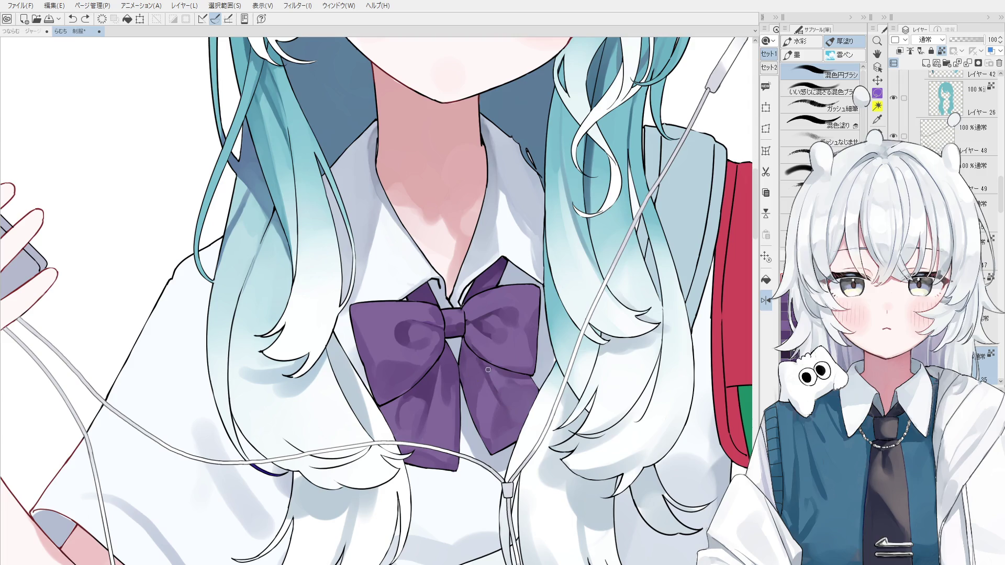
left_click_drag(484, 365, 506, 416)
key("ctrl+z")
left_click_drag(479, 365, 497, 403)
scroll(503, 412, "up", 1)
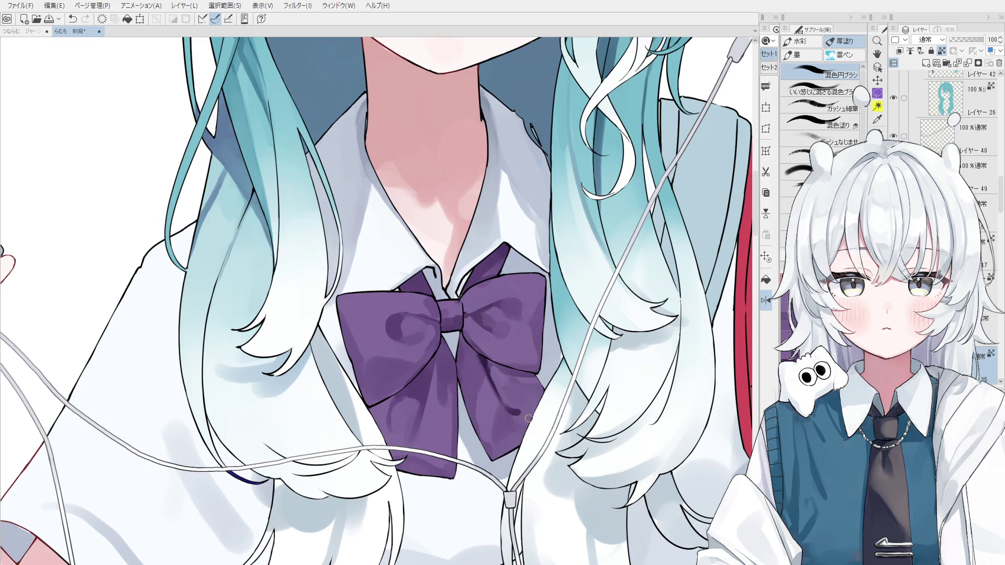
left_click_drag(491, 361, 516, 404)
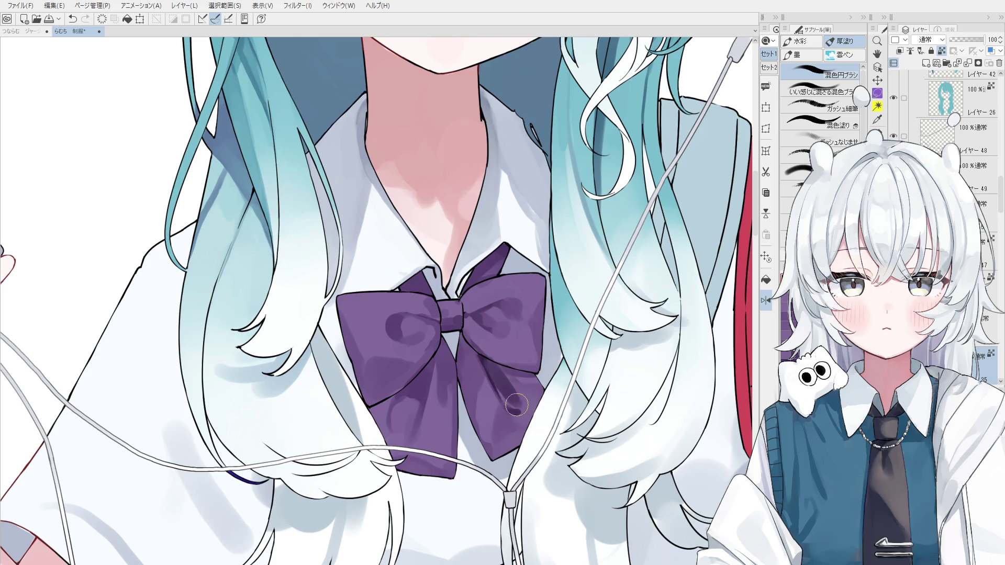
scroll(518, 403, "up", 2)
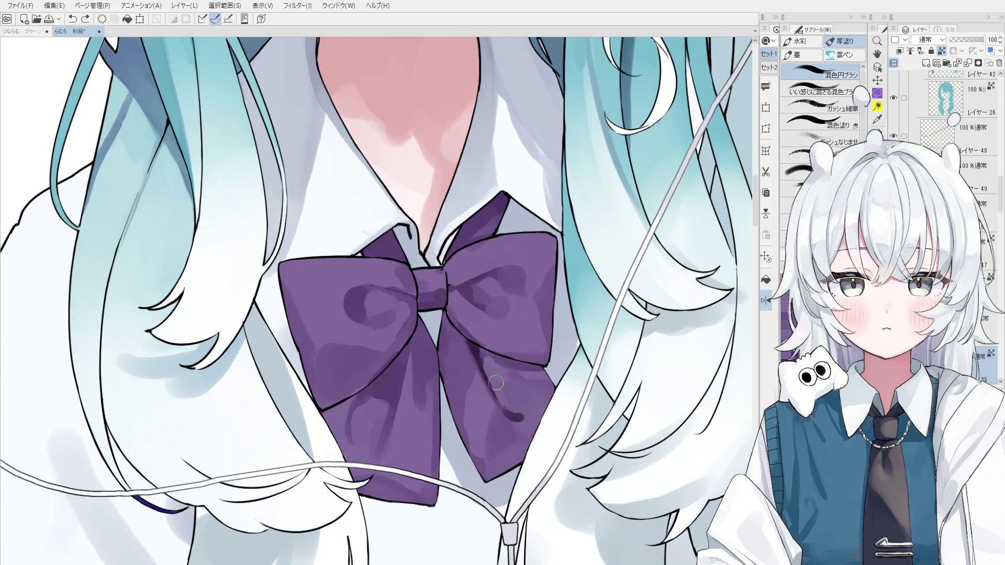
Step: Save the illustration
scroll(498, 387, "up", 1)
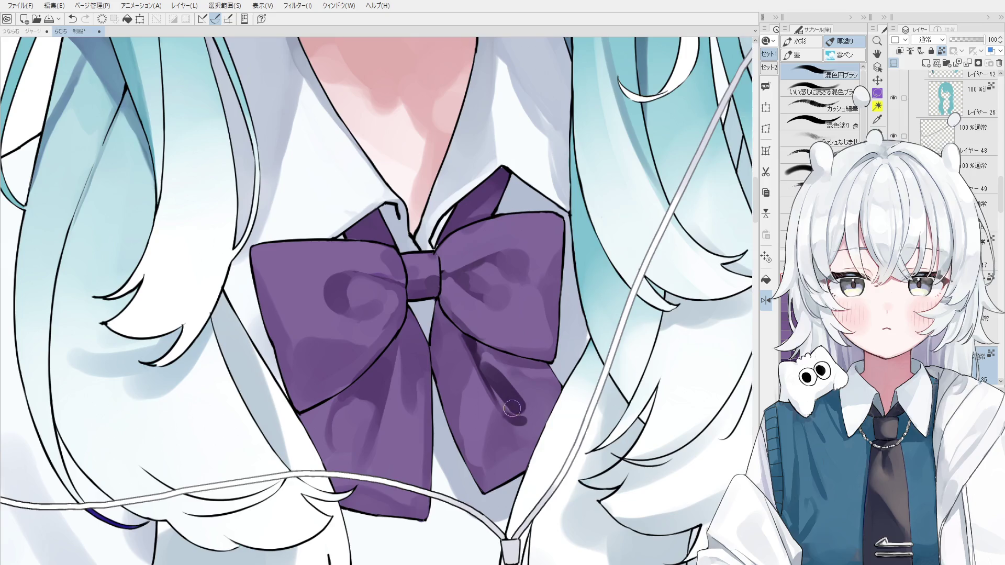
key("ctrl+s")
scroll(494, 377, "down", 1)
Step: Repaint and darken the purple shading on the bow's right tail
mouse_move(494, 377)
left_mouse_down()
mouse_move(516, 393)
mouse_move(508, 406)
left_mouse_up()
key("ctrl+z")
scroll(519, 389, "down", 1)
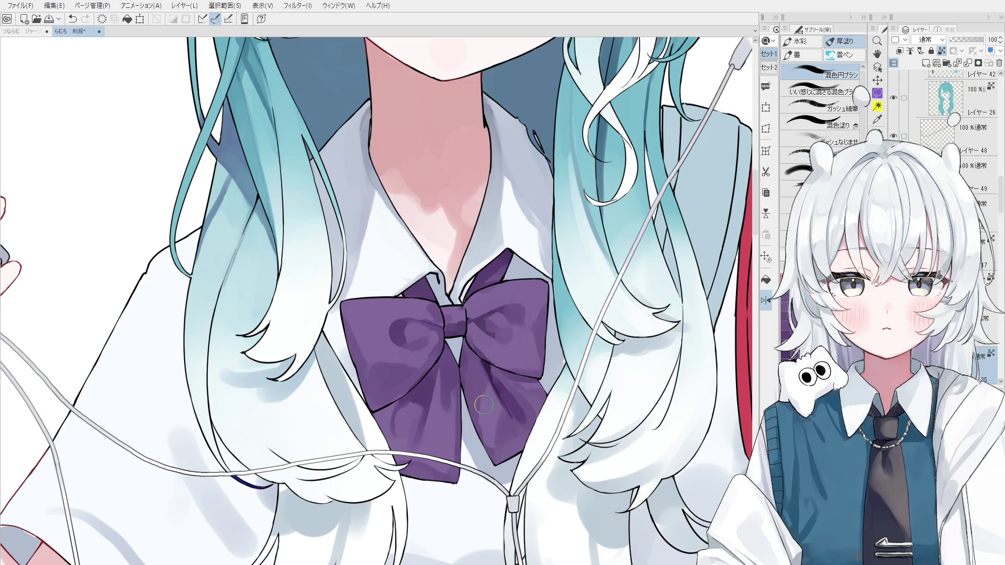
left_click_drag(490, 382, 508, 411)
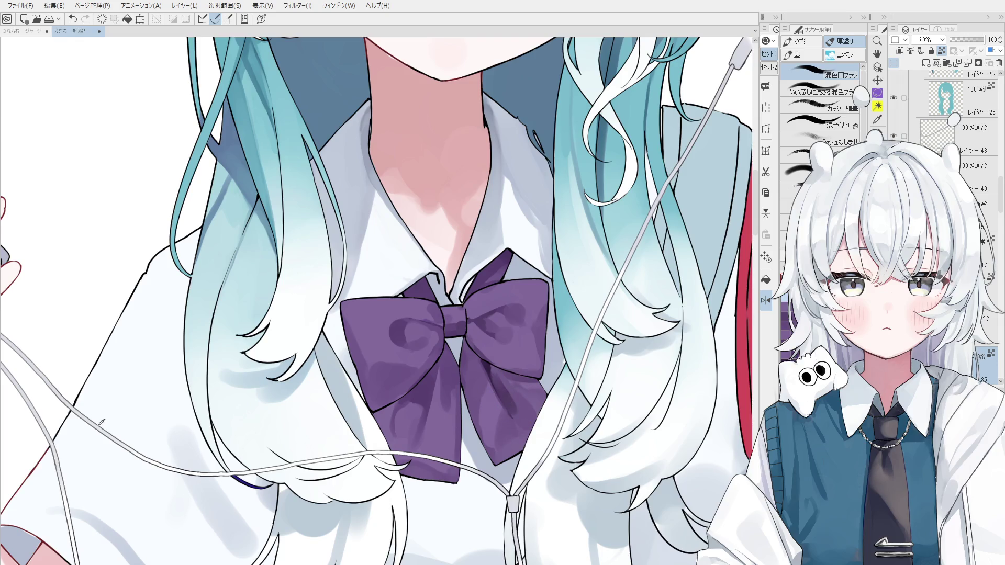
left_click_drag(494, 376, 514, 417)
Step: Flip the view back to normal and darken the shading on the bow's lower-left loop
scroll(527, 407, "up", 2)
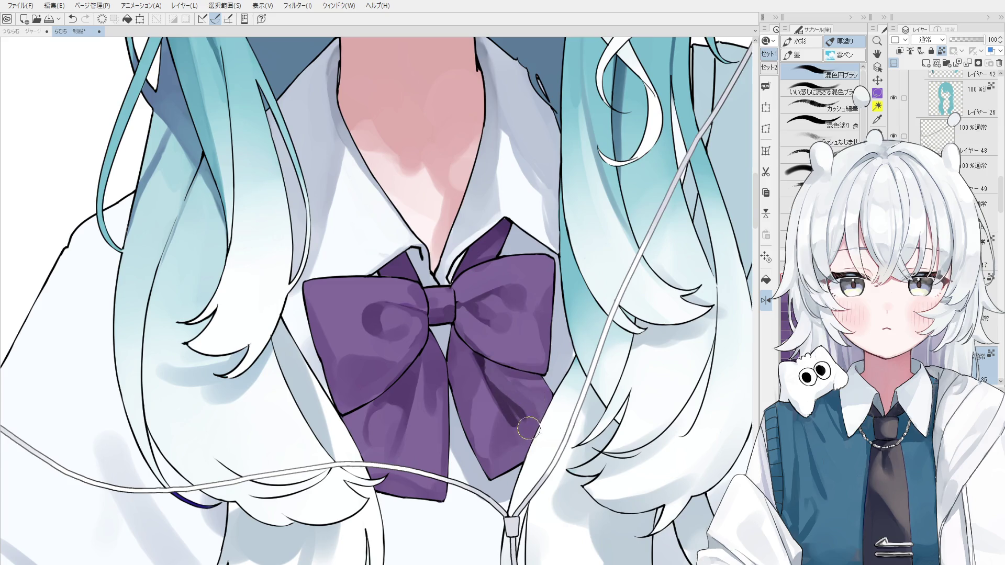
key("h")
key("b")
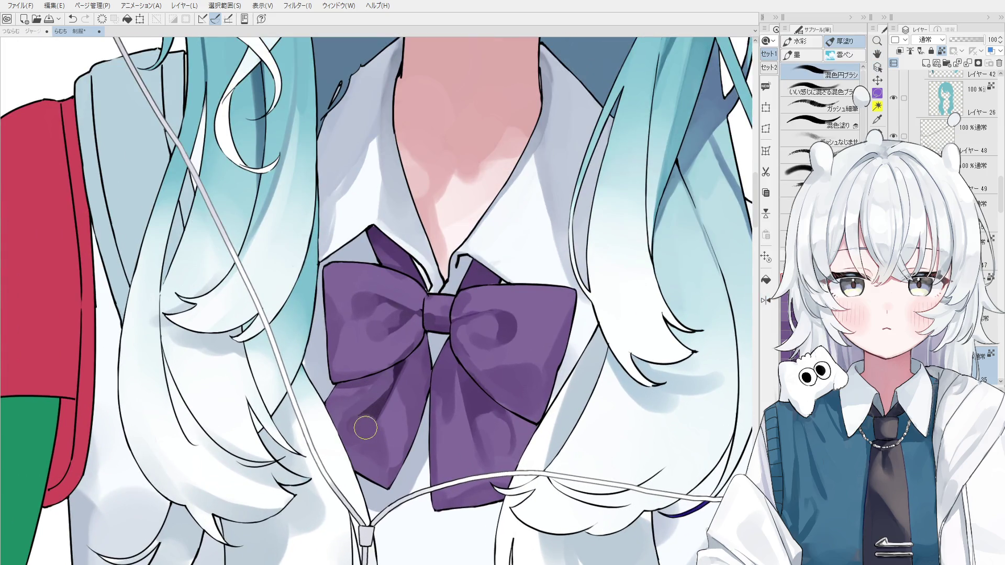
mouse_move(387, 398)
left_mouse_down()
mouse_move(361, 421)
mouse_move(379, 416)
mouse_move(421, 442)
left_mouse_up()
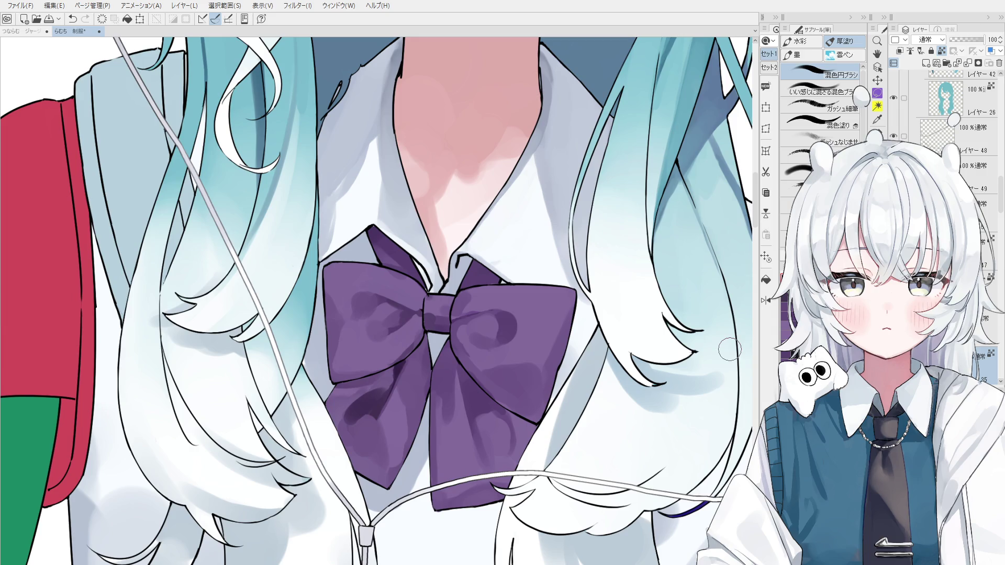
Step: Pan the canvas and soften the shading on the bow's lower-left lobe
key("h")
left_click_drag(229, 419, 274, 429)
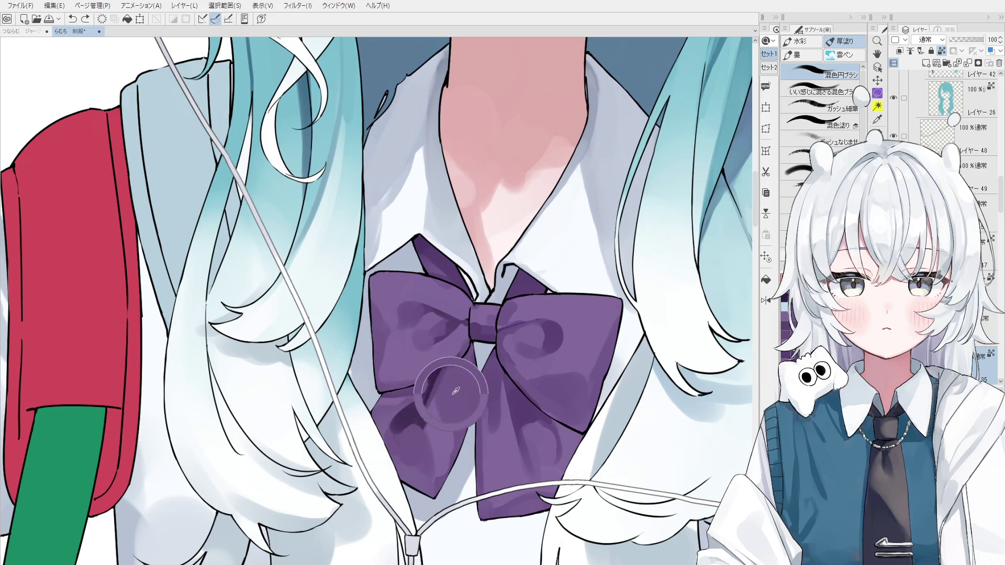
scroll(455, 398, "up", 1)
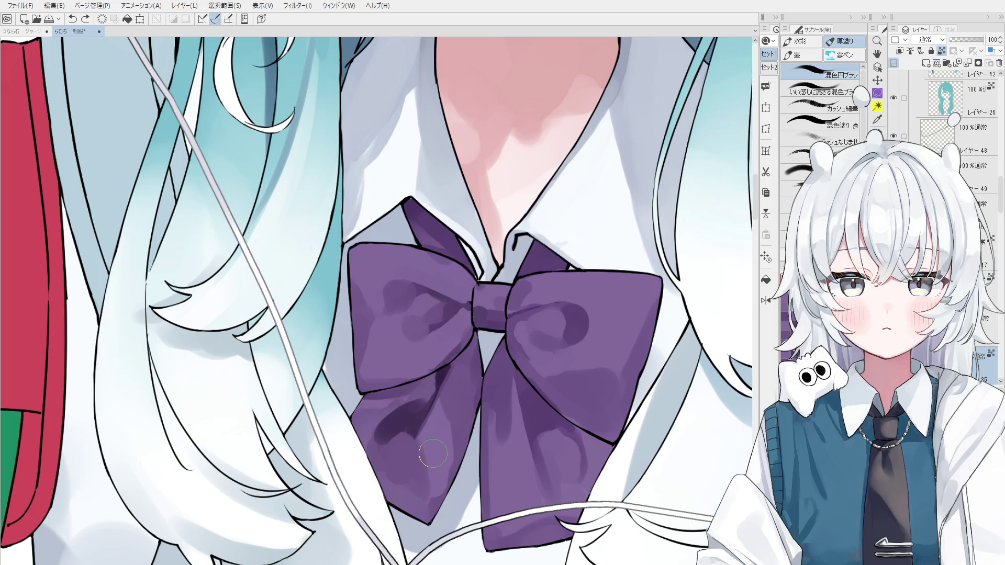
scroll(433, 454, "down", 1)
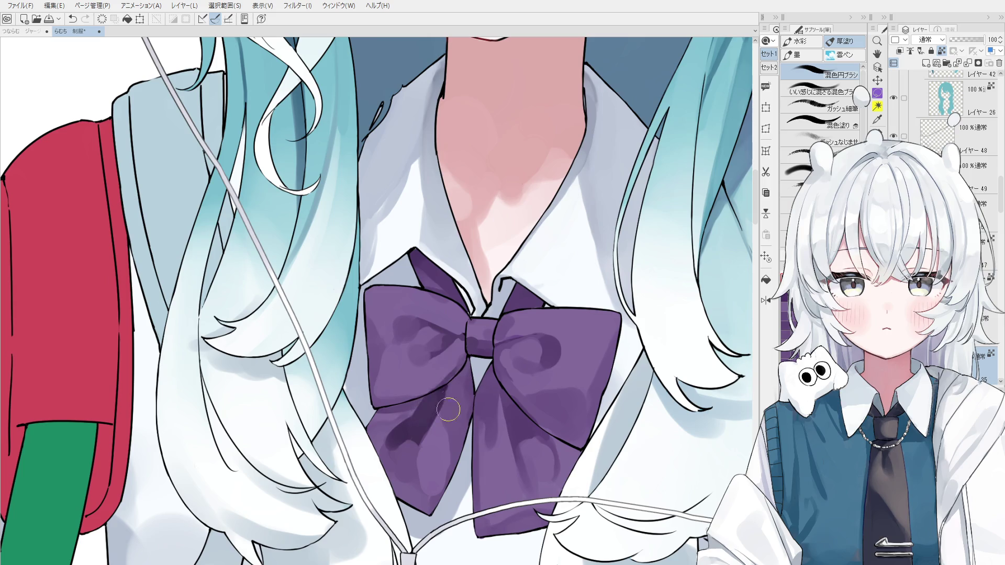
scroll(399, 432, "down", 1)
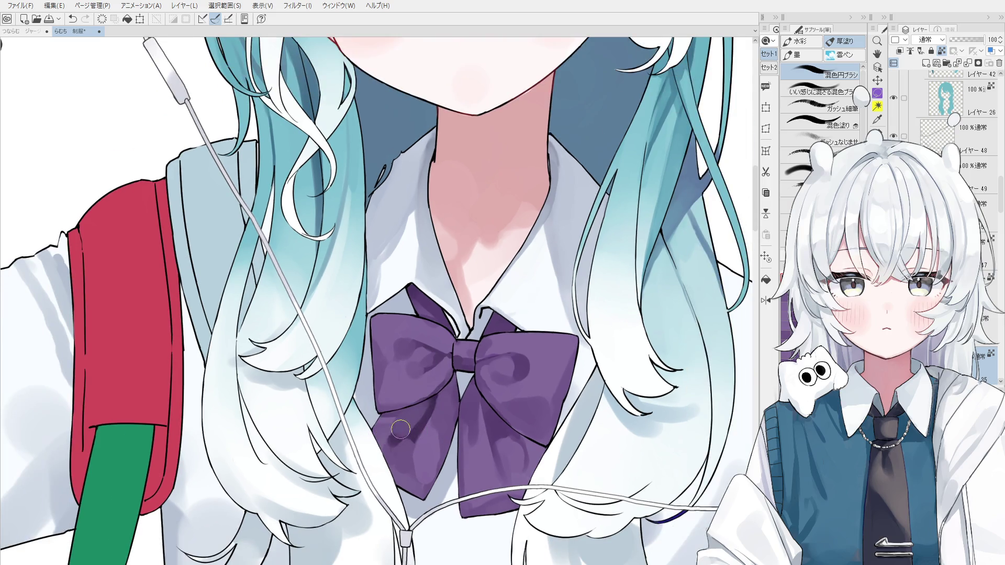
left_click_drag(397, 437, 431, 403)
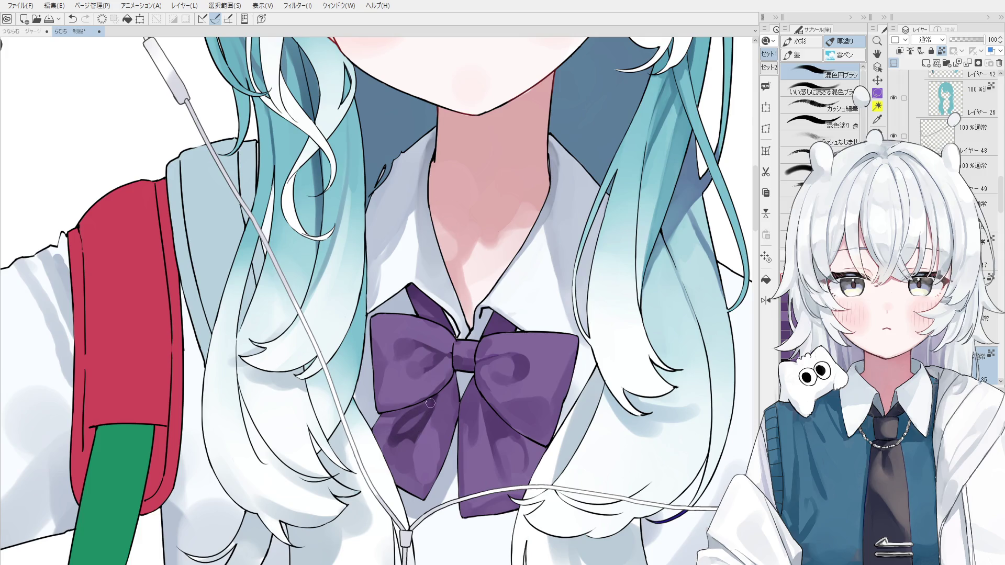
Step: Mirror the view, undo the stray brush stroke, and tilt the canvas slightly
key("h")
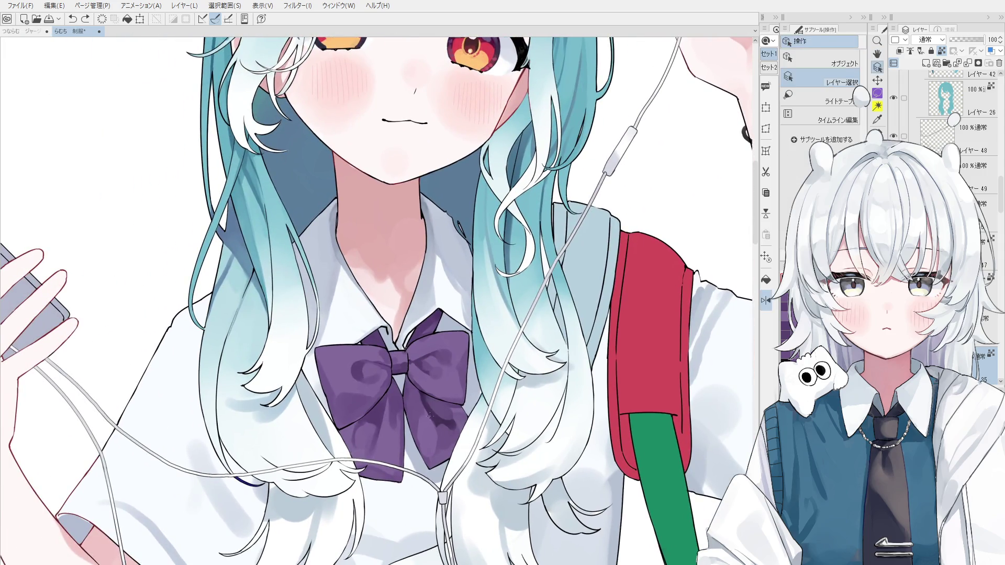
key("b")
scroll(454, 425, "up", 1)
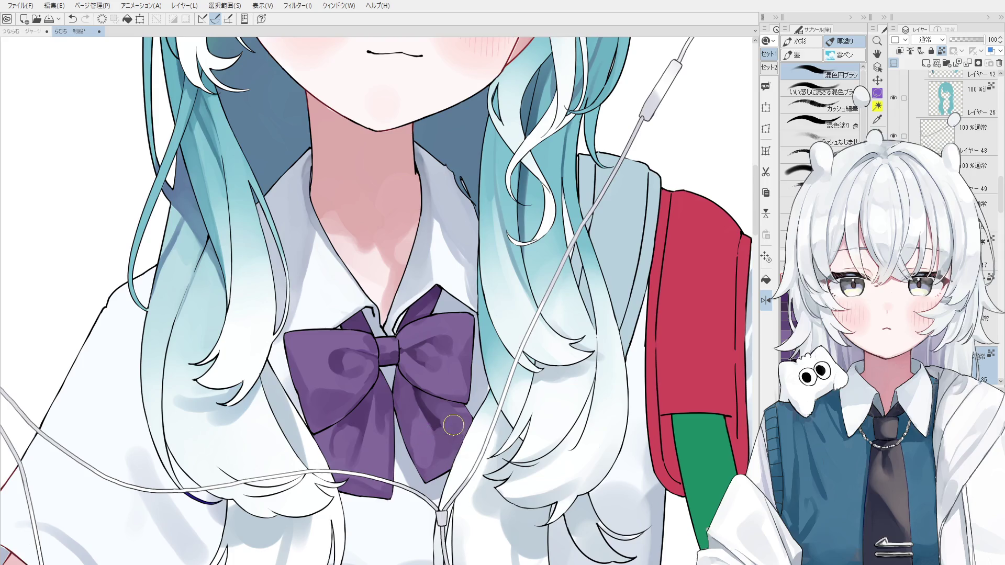
key("ctrl+z")
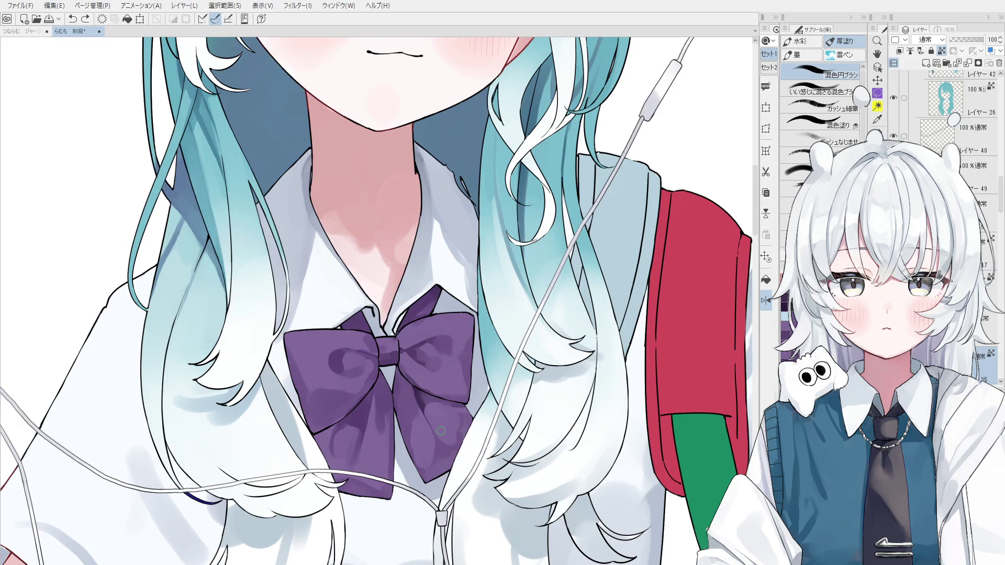
key("-")
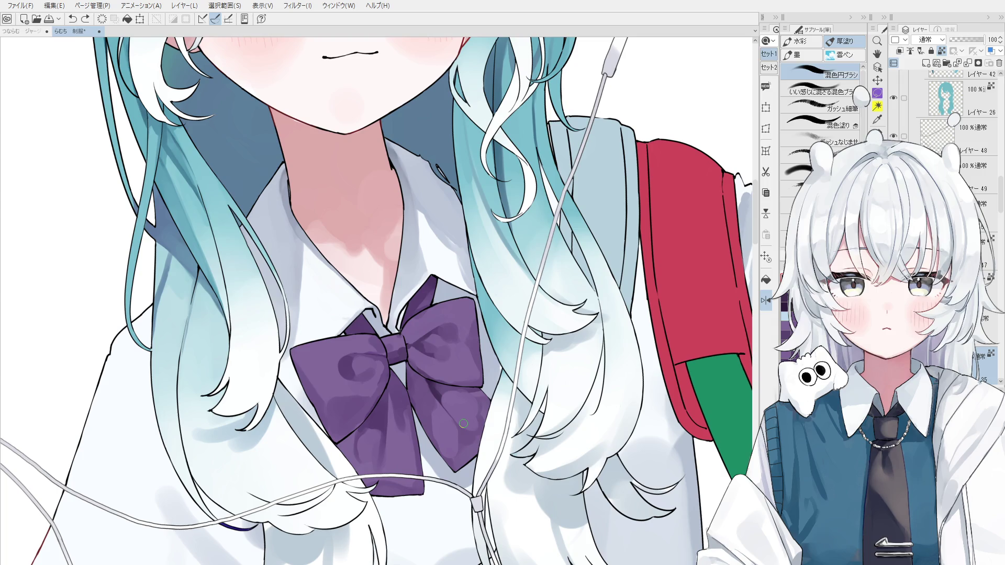
Step: Paint dark purple on the bow's lower-right lobe and blend it in
key("o")
scroll(413, 349, "up", 1)
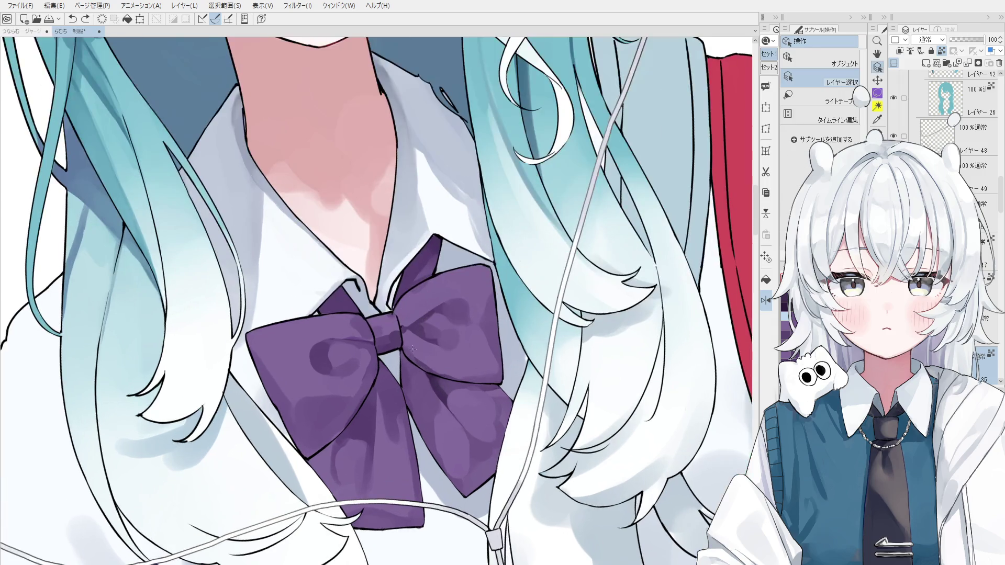
key("b")
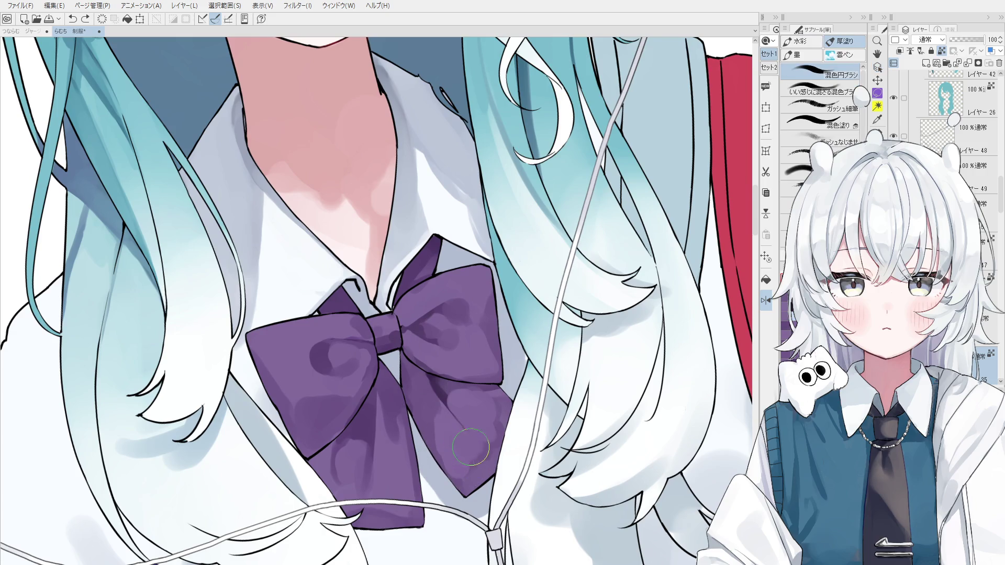
scroll(452, 413, "down", 1)
mouse_move(452, 414)
left_mouse_down()
mouse_move(419, 398)
mouse_move(435, 451)
left_mouse_up()
key("ctrl+z")
mouse_move(405, 395)
left_mouse_down()
mouse_move(468, 453)
mouse_move(450, 457)
mouse_move(419, 402)
mouse_move(437, 450)
mouse_move(426, 418)
mouse_move(445, 425)
mouse_move(466, 465)
mouse_move(437, 421)
left_mouse_up()
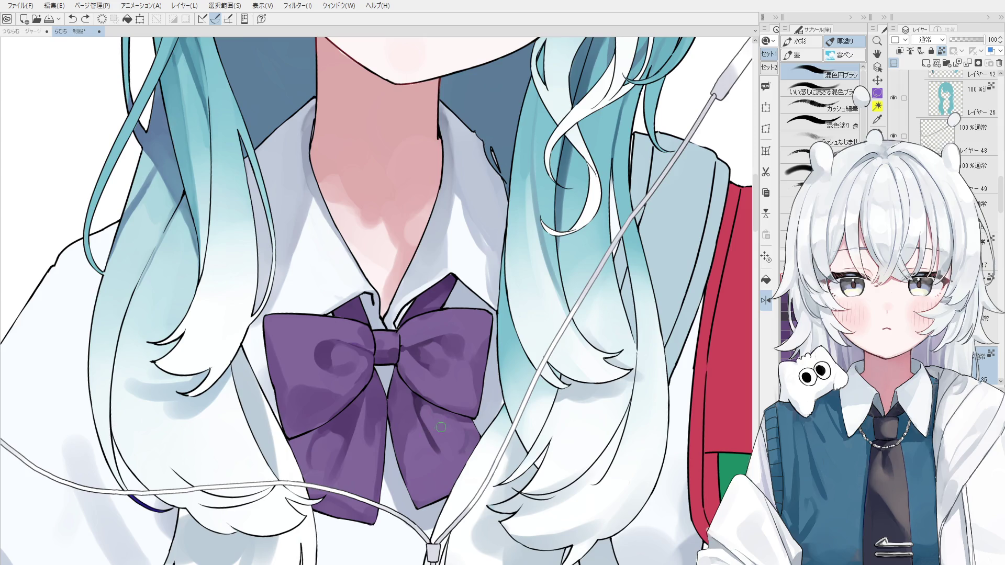
Step: Add darker shading along the lower-right lobe's edge
scroll(441, 428, "down", 2)
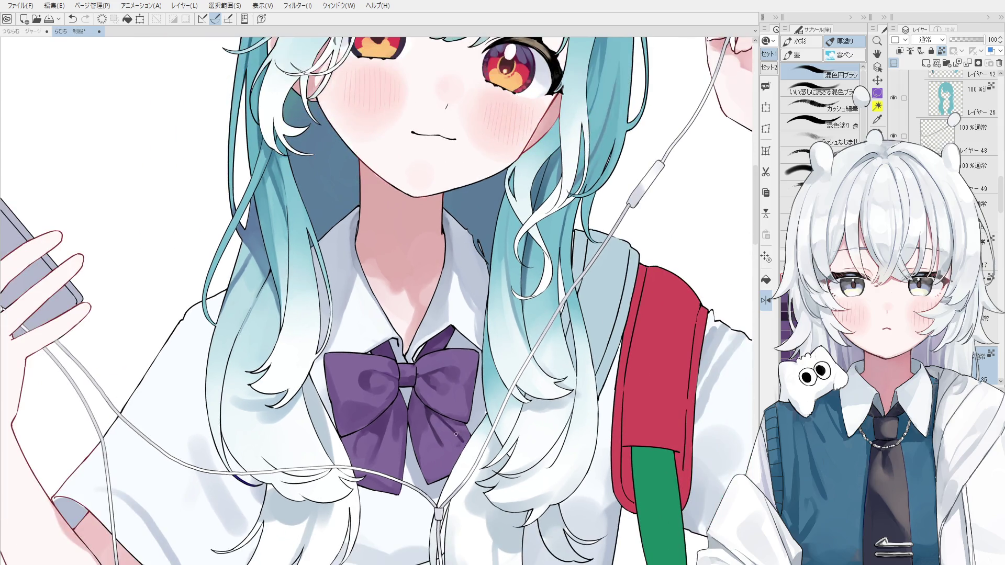
key("ctrl+z")
mouse_move(460, 437)
left_mouse_down()
mouse_move(469, 434)
mouse_move(452, 440)
left_mouse_up()
scroll(454, 441, "down", 4)
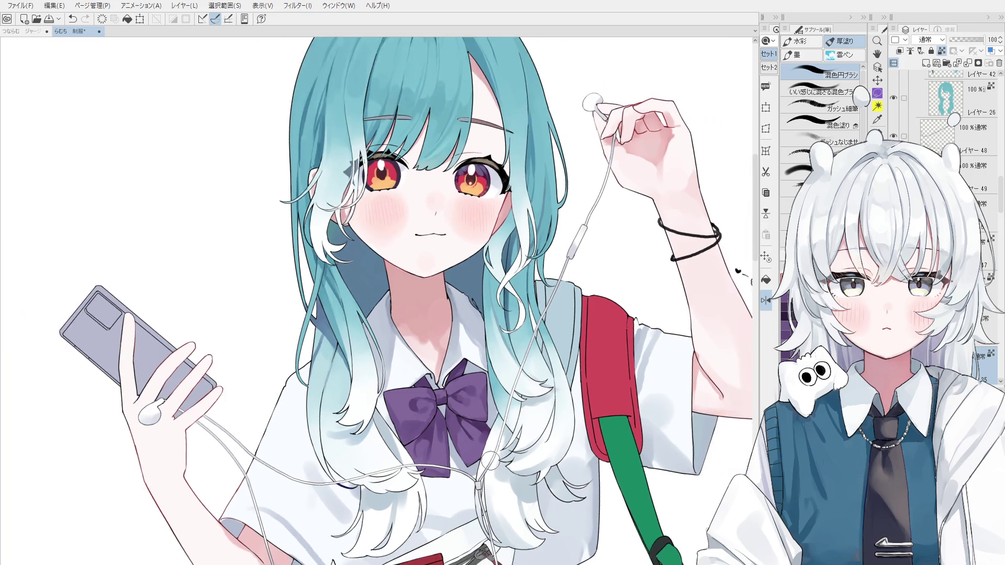
scroll(489, 460, "down", 3)
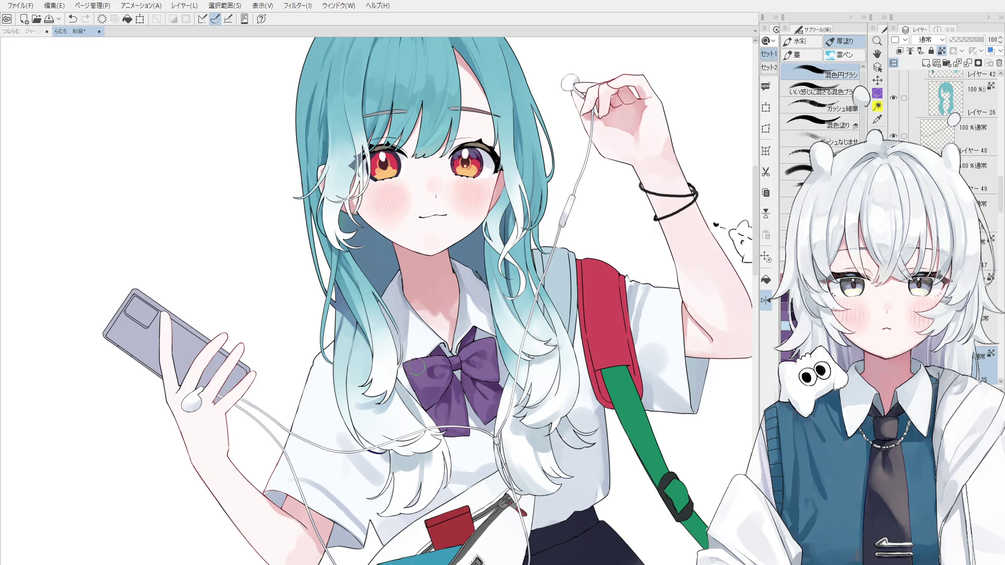
key("ctrl+shift")
scroll(419, 371, "up", 3)
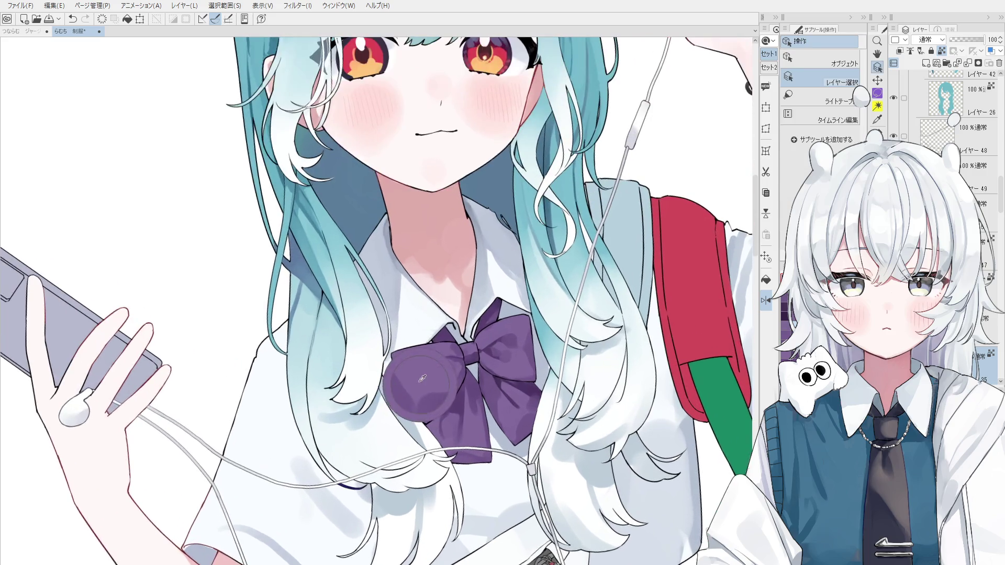
Step: Select the bow layer, sample its purples, and paint a darker curl on the left loop
left_click(399, 436, "ctrl+shift")
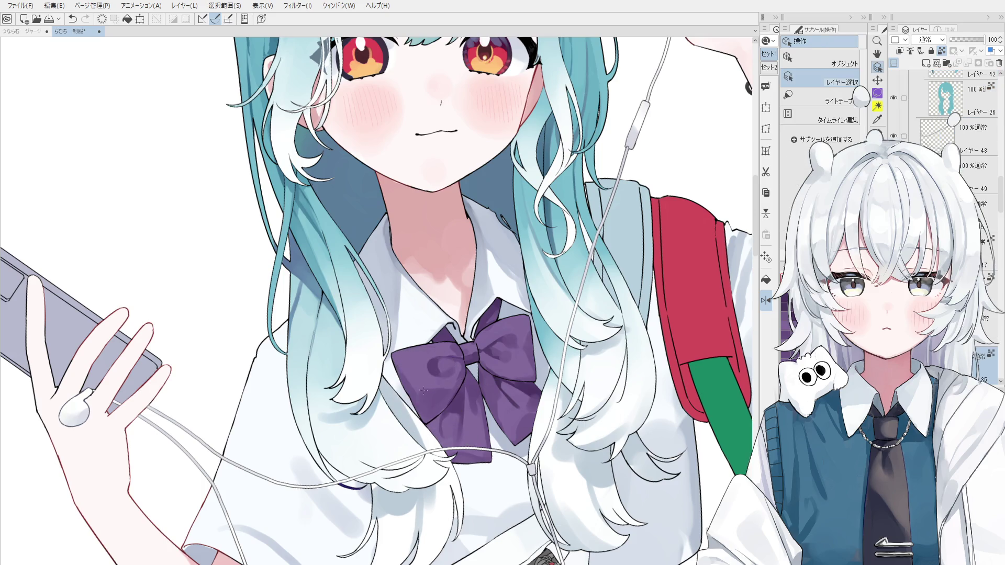
scroll(424, 371, "up", 2)
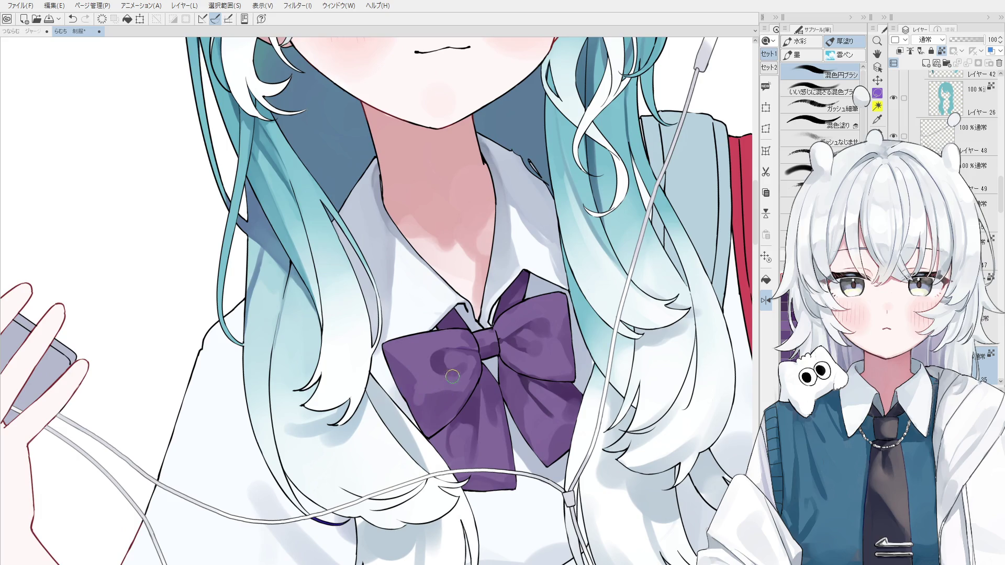
left_click(459, 345, "alt")
left_click(440, 354, "alt")
left_click(456, 360, "alt")
mouse_move(445, 357)
left_mouse_down()
mouse_move(460, 373)
mouse_move(455, 366)
left_mouse_up()
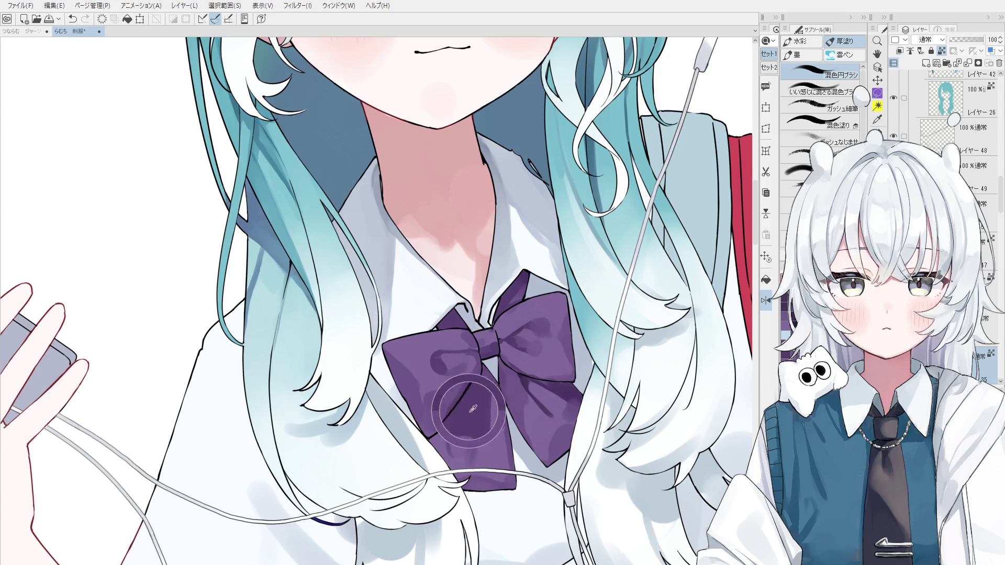
Step: Darken and blend the shading across the bow's left wing with a larger brush
mouse_move(460, 410)
left_mouse_down()
mouse_move(449, 419)
mouse_move(440, 393)
mouse_move(457, 400)
mouse_move(438, 401)
mouse_move(463, 392)
left_mouse_up()
key("ctrl+z")
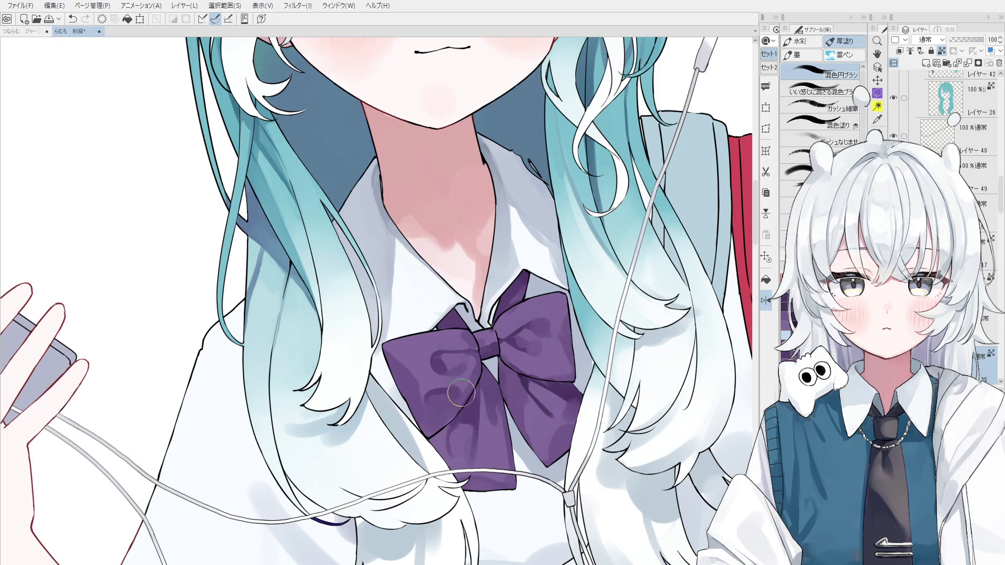
key("bracketright")
key("bracketright")
mouse_move(461, 406)
left_mouse_down()
mouse_move(502, 409)
mouse_move(511, 420)
left_mouse_up()
scroll(516, 427, "up", 2)
mouse_move(502, 414)
left_mouse_down()
mouse_move(398, 366)
mouse_move(429, 381)
left_mouse_up()
key("bracketleft")
key("bracketleft")
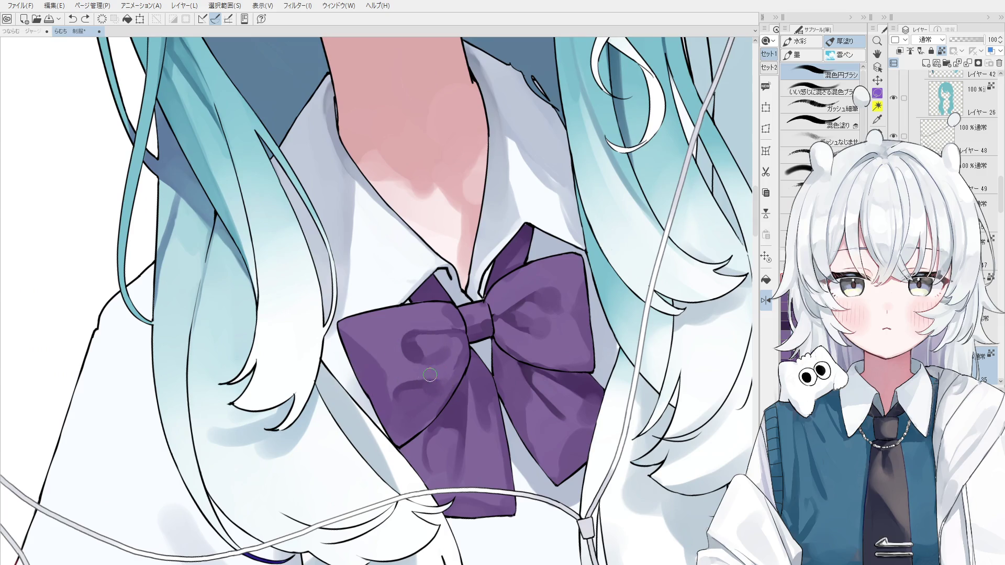
scroll(411, 399, "down", 1)
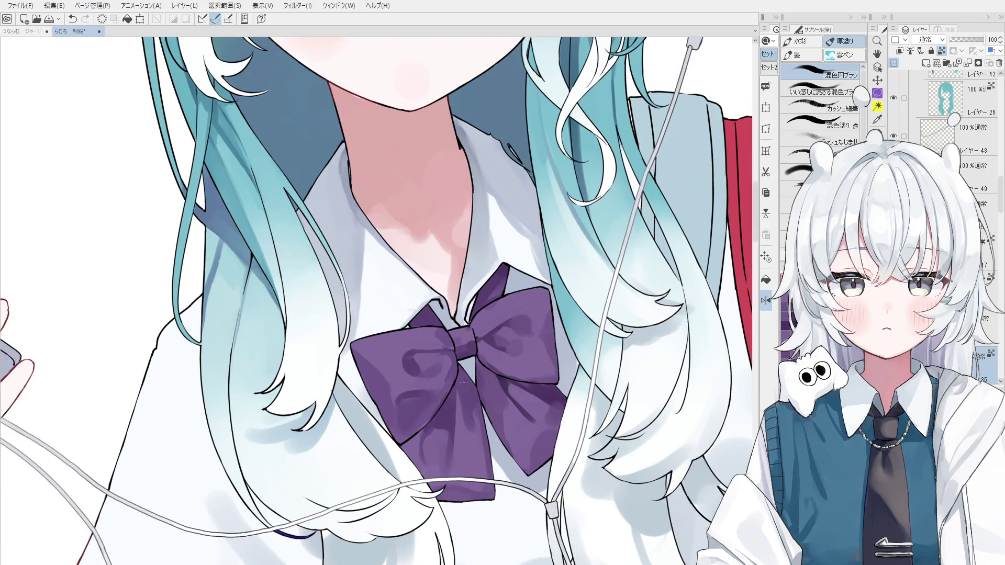
scroll(461, 382, "down", 1)
Step: Blend shading on the bow's right wing and darken its upper-right outline edge
mouse_move(502, 363)
left_mouse_down()
mouse_move(479, 364)
mouse_move(505, 379)
mouse_move(544, 375)
mouse_move(481, 372)
mouse_move(541, 371)
mouse_move(509, 368)
left_mouse_up()
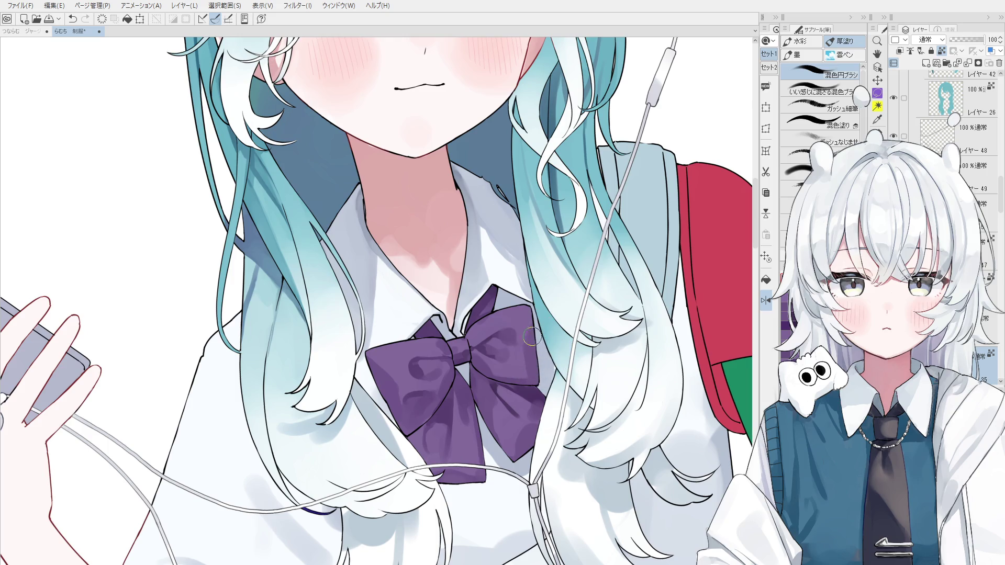
left_click_drag(493, 315, 533, 309)
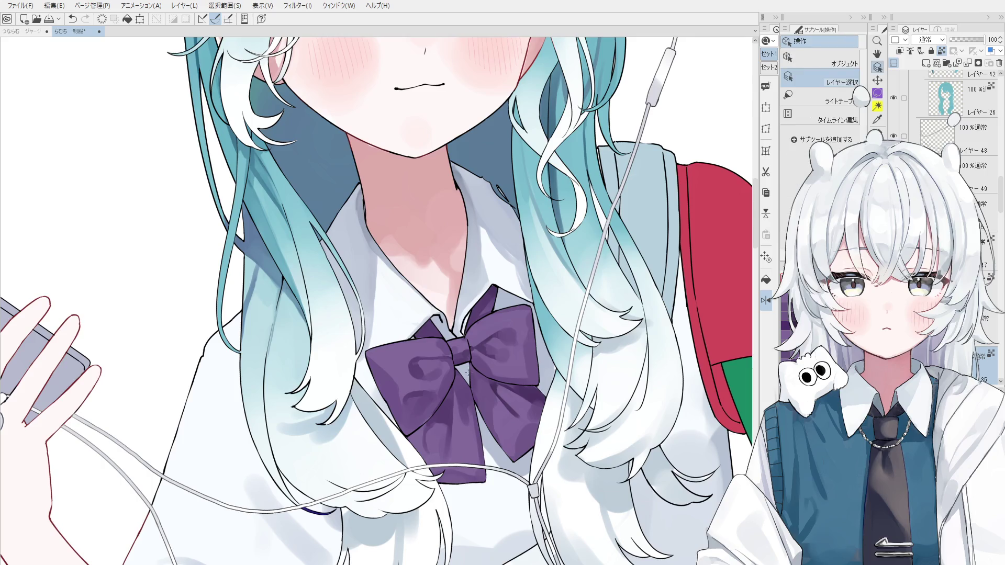
scroll(437, 369, "up", 2)
key("ctrl+z")
key("ctrl+y")
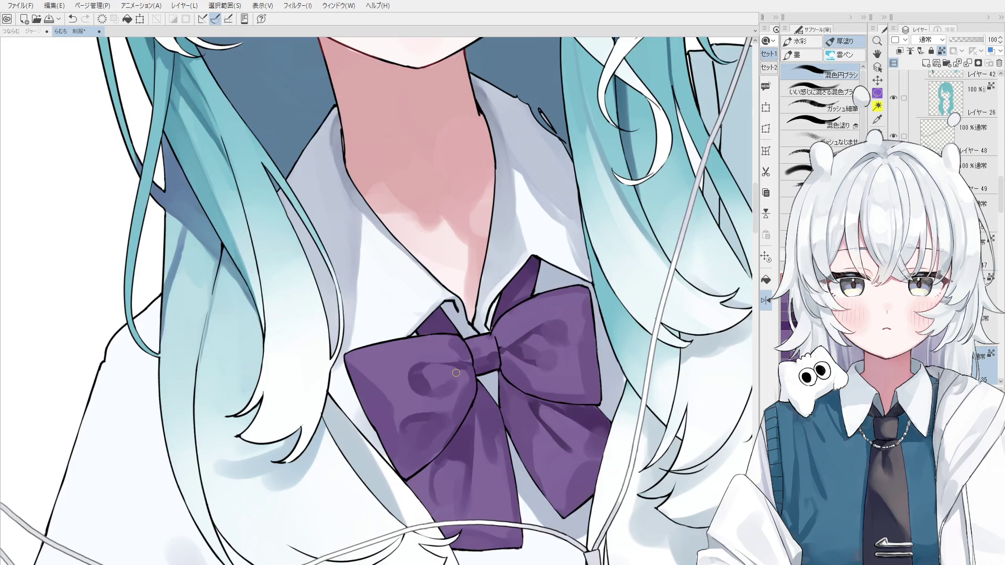
scroll(456, 373, "down", 1)
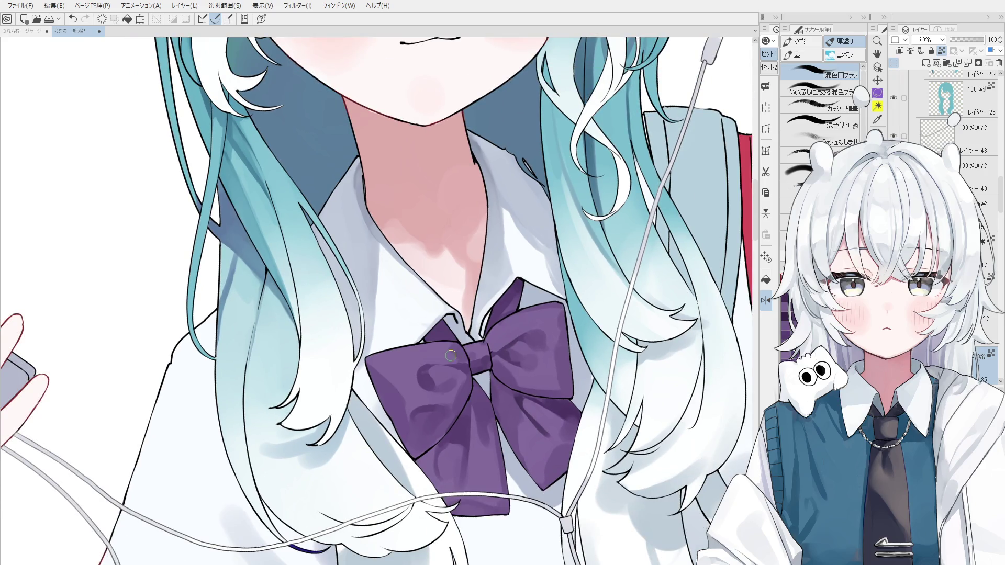
scroll(456, 360, "down", 1)
left_click_drag(465, 361, 475, 356)
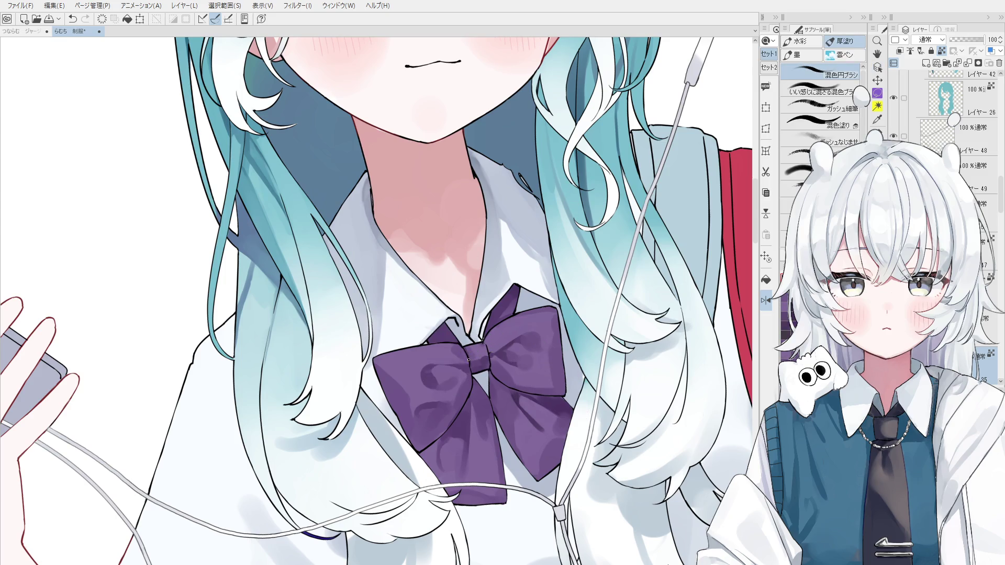
scroll(495, 357, "up", 1)
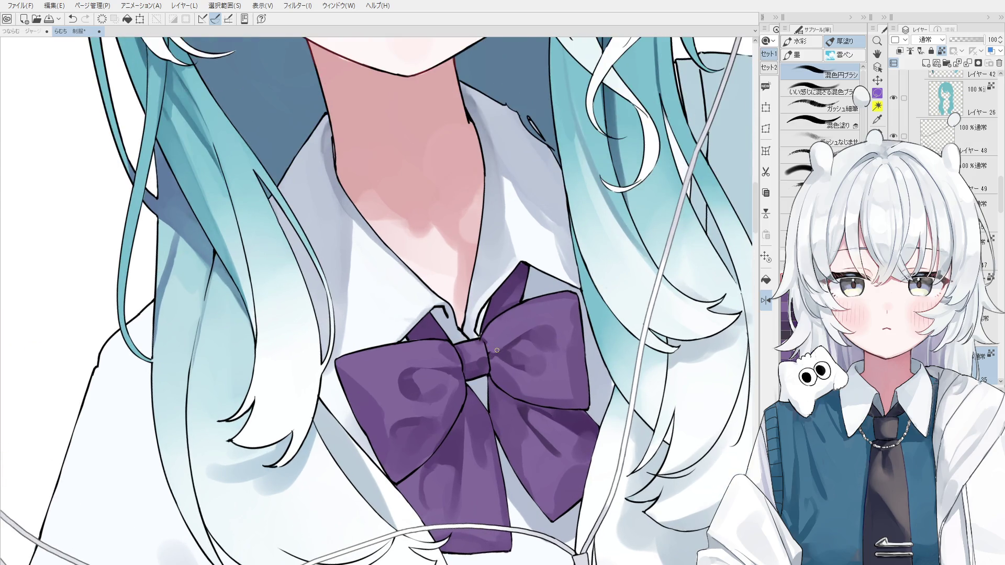
key("ctrl+z")
scroll(504, 331, "down", 5)
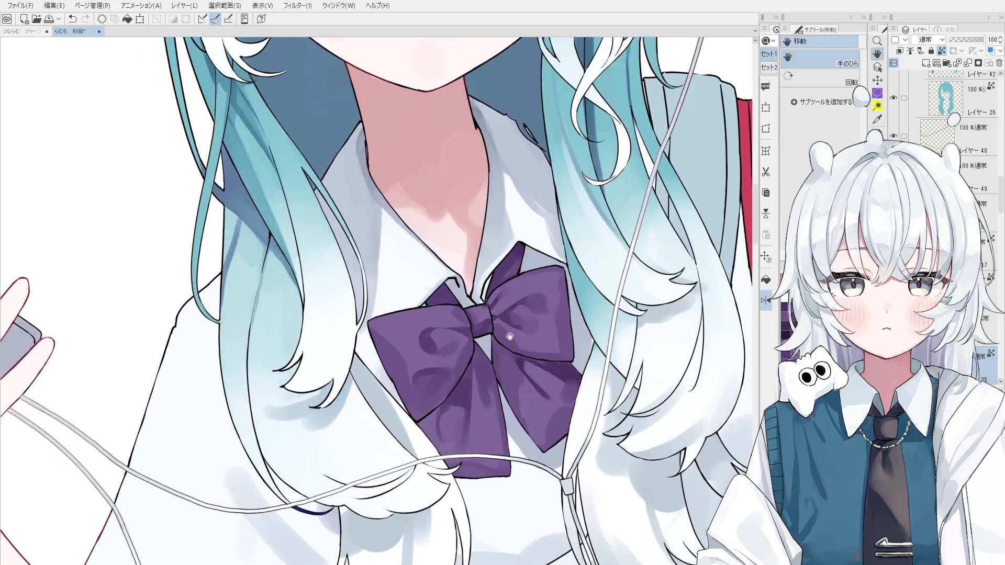
Step: Try a blending stroke on the bow's left loop with the thick-paint brush, then undo it
key("b")
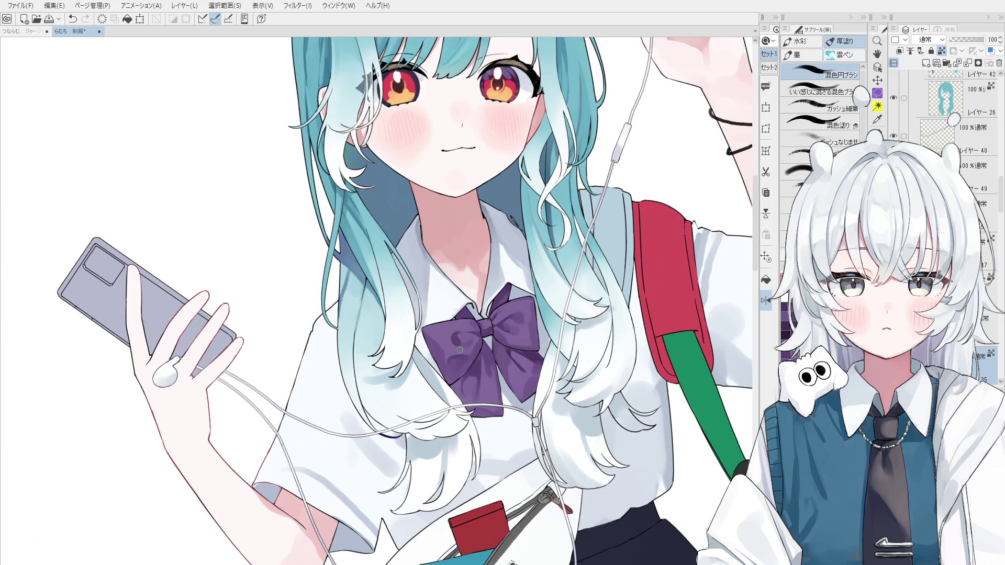
scroll(450, 361, "up", 3)
key("ctrl+z")
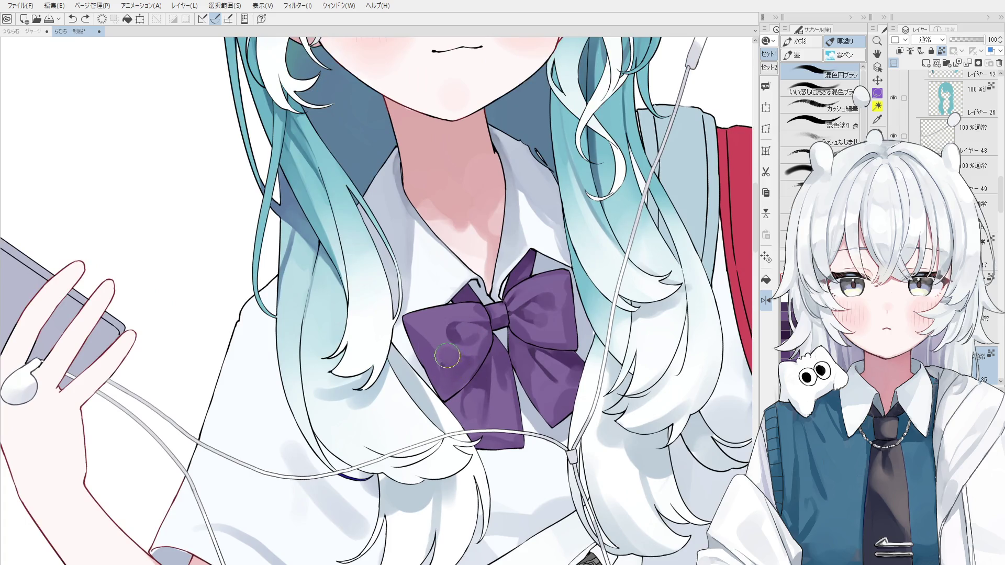
mouse_move(471, 356)
left_mouse_down()
mouse_move(440, 358)
mouse_move(473, 346)
mouse_move(450, 369)
mouse_move(480, 357)
left_mouse_up()
key("ctrl+z")
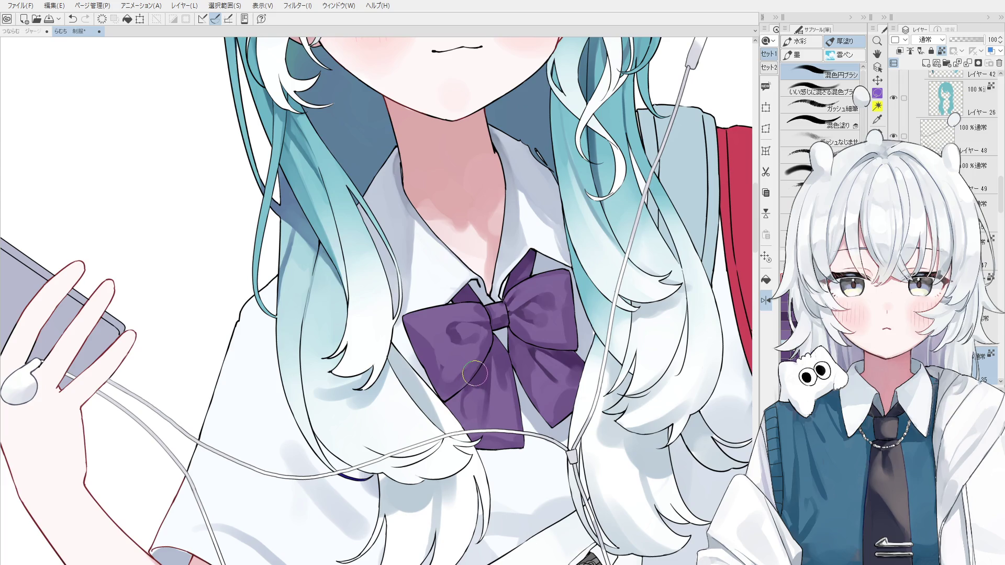
Step: Blend the shading on the bow's left lobe and add small shading marks
mouse_move(451, 387)
left_mouse_down()
mouse_move(421, 348)
mouse_move(449, 358)
left_mouse_up()
key("ctrl+z")
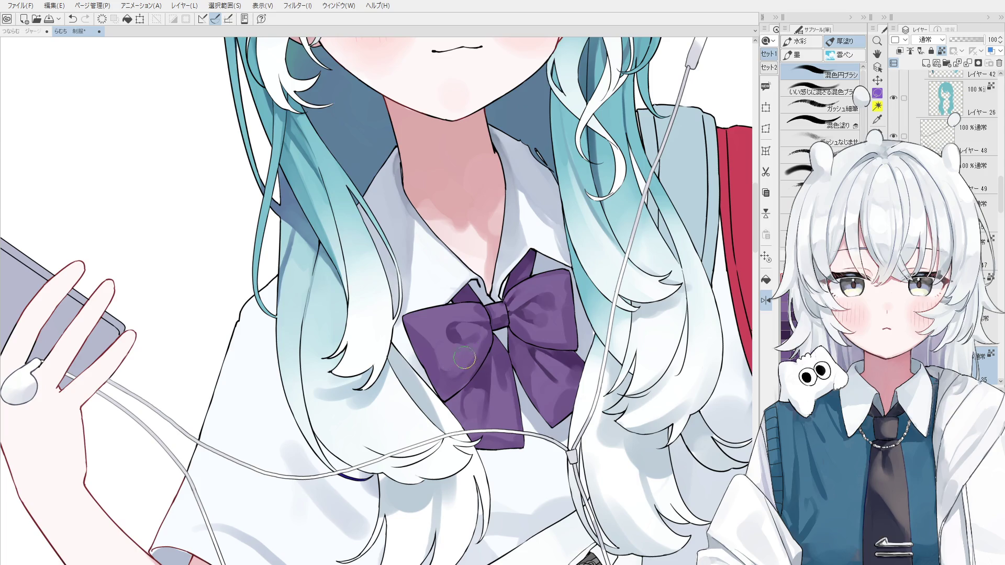
left_click_drag(469, 369, 452, 386)
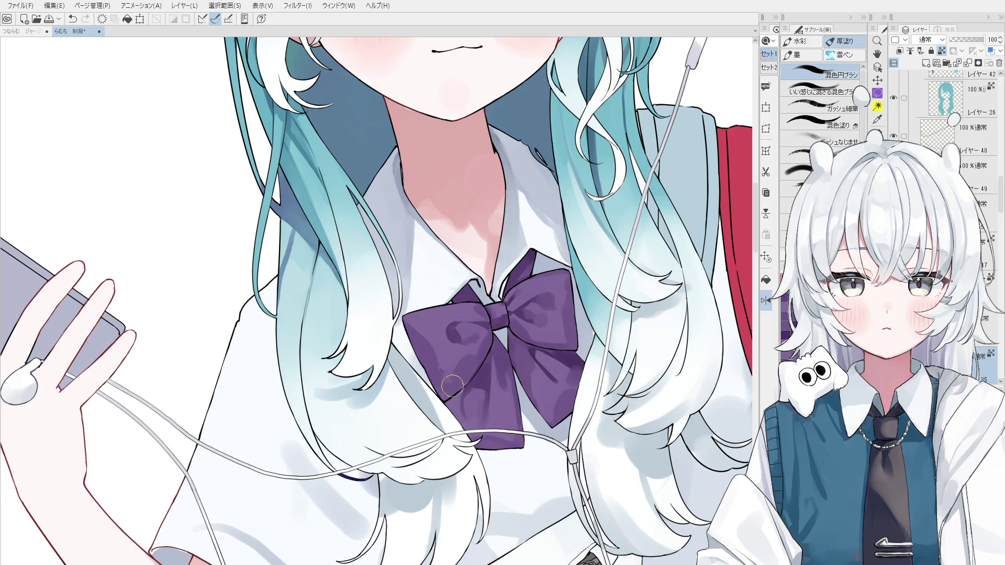
left_click_drag(452, 376, 443, 386)
key("ctrl+z")
mouse_move(434, 360)
left_mouse_down()
mouse_move(446, 390)
mouse_move(491, 380)
mouse_move(489, 416)
left_mouse_up()
Step: Add a stroke on the bow's tail, compare with and without it, and keep it
key("ctrl+z")
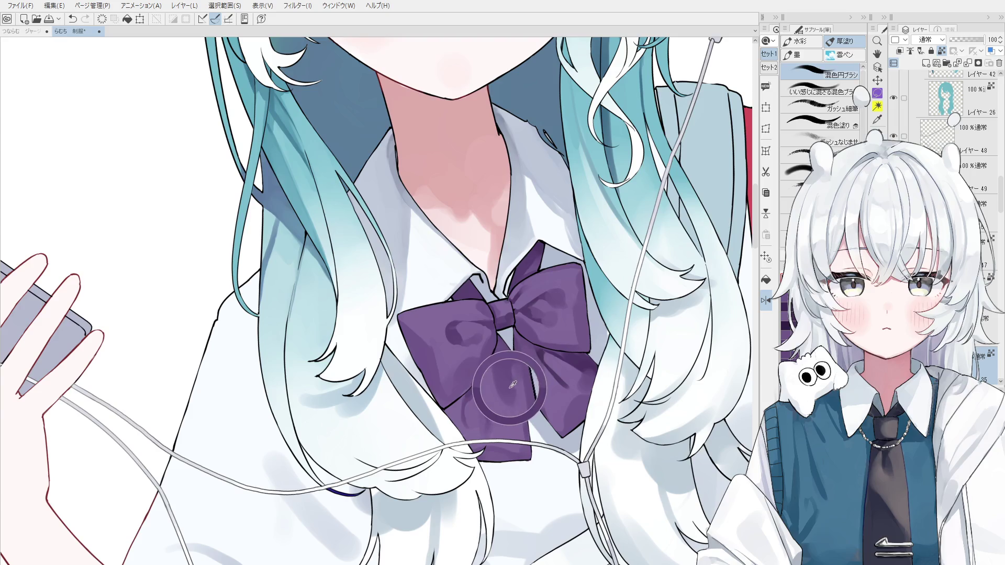
key("ctrl+z")
left_click_drag(502, 367, 504, 390)
key("ctrl+z")
key("ctrl+z")
key("ctrl+y")
key("ctrl+z")
key("ctrl+y")
key("ctrl+z")
key("ctrl+y")
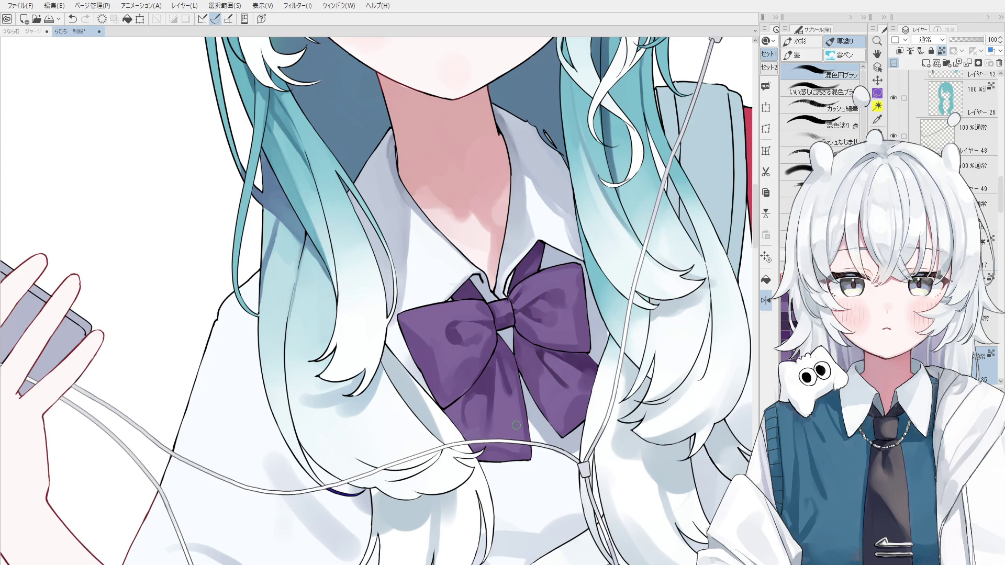
Step: Shade the bow's lower tail with vertical strokes, repainting and undoing to compare
scroll(495, 385, "up", 2)
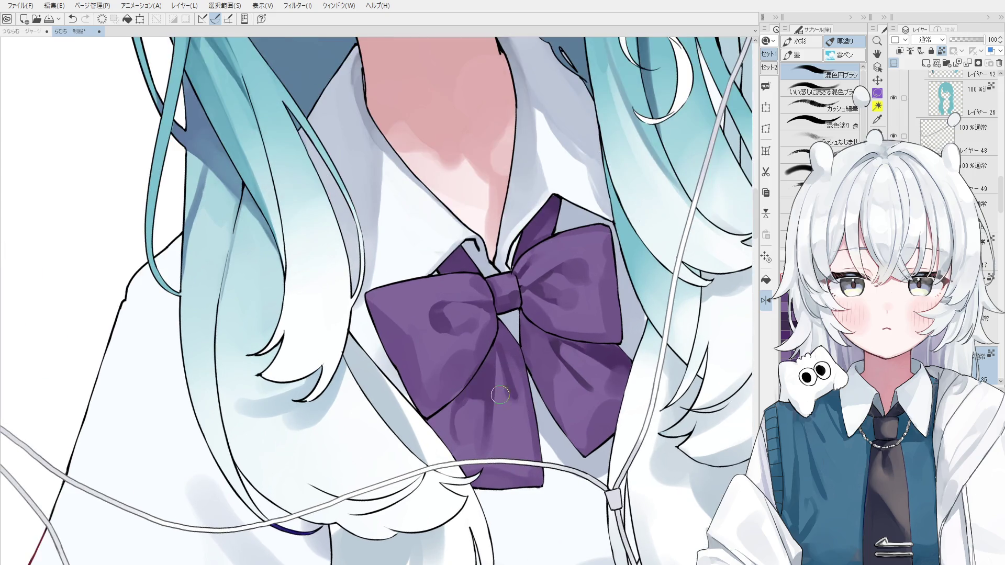
left_click_drag(497, 349, 495, 408)
key("ctrl+z")
key("ctrl+z")
left_click_drag(499, 350, 494, 421)
key("ctrl+z")
left_click_drag(496, 349, 493, 421)
key("ctrl+z")
scroll(497, 408, "down", 1)
Step: Retry several vertical shading strokes on the lower tail, undoing each attempt
key("ctrl+z")
left_click_drag(499, 327, 515, 434)
key("ctrl+z")
left_click_drag(502, 378, 513, 429)
key("ctrl+z")
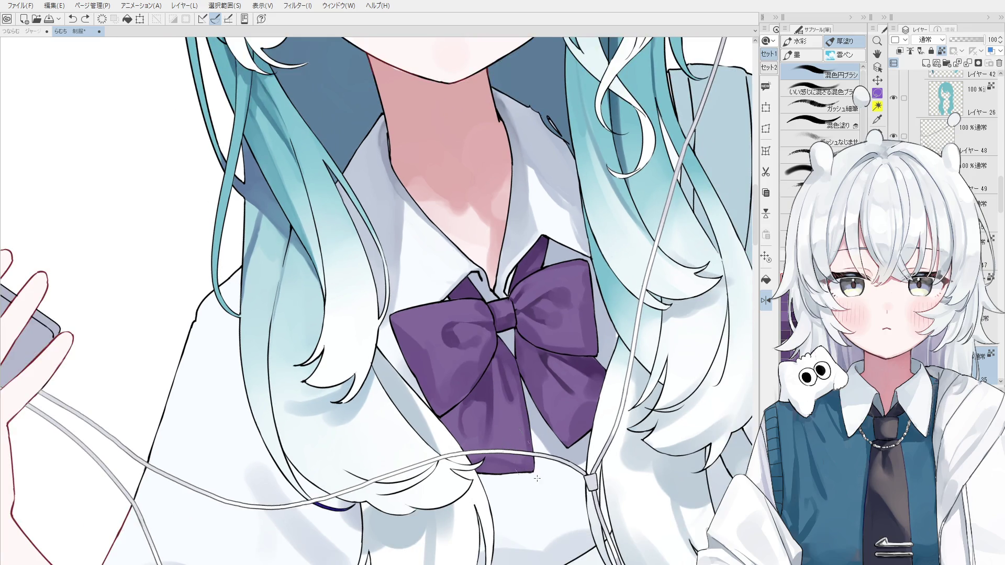
left_click_drag(506, 367, 516, 429)
key("ctrl+z")
key("ctrl+z")
left_click_drag(503, 376, 516, 427)
key("ctrl+z")
scroll(504, 376, "down", 1)
Step: Sample purples from the bow's tails and shade the right tail vertically
mouse_move(487, 457)
left_mouse_down()
mouse_move(335, 460)
mouse_move(489, 460)
left_mouse_up()
scroll(454, 451, "up", 1)
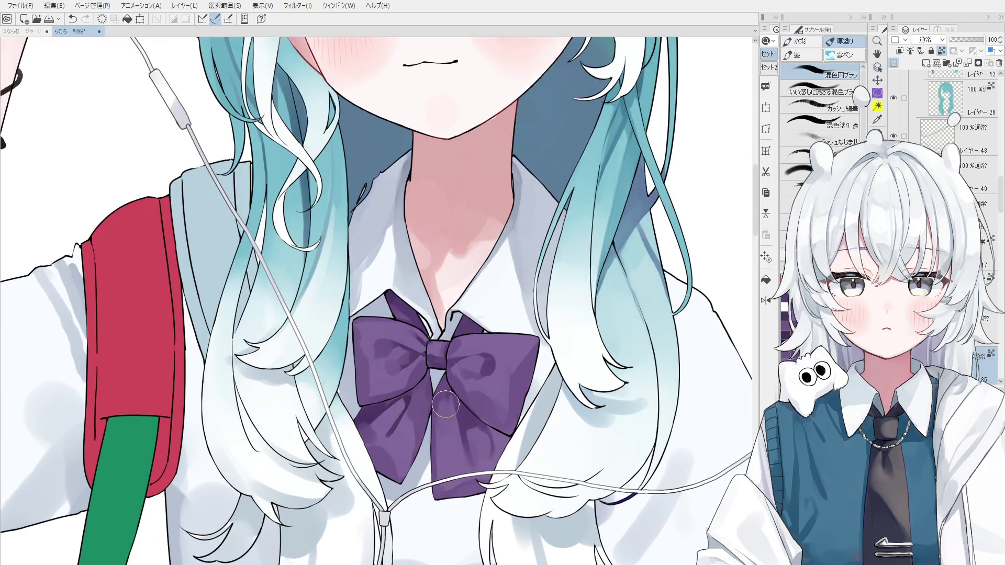
left_click_drag(446, 393, 451, 440)
left_click(452, 391, "alt")
left_click(375, 413, "alt")
key("ctrl+z")
key("ctrl+z")
key("ctrl+z")
left_click_drag(448, 388, 442, 446)
key("ctrl+z")
left_click(432, 419, "alt")
scroll(440, 419, "down", 1)
left_click(448, 435, "alt")
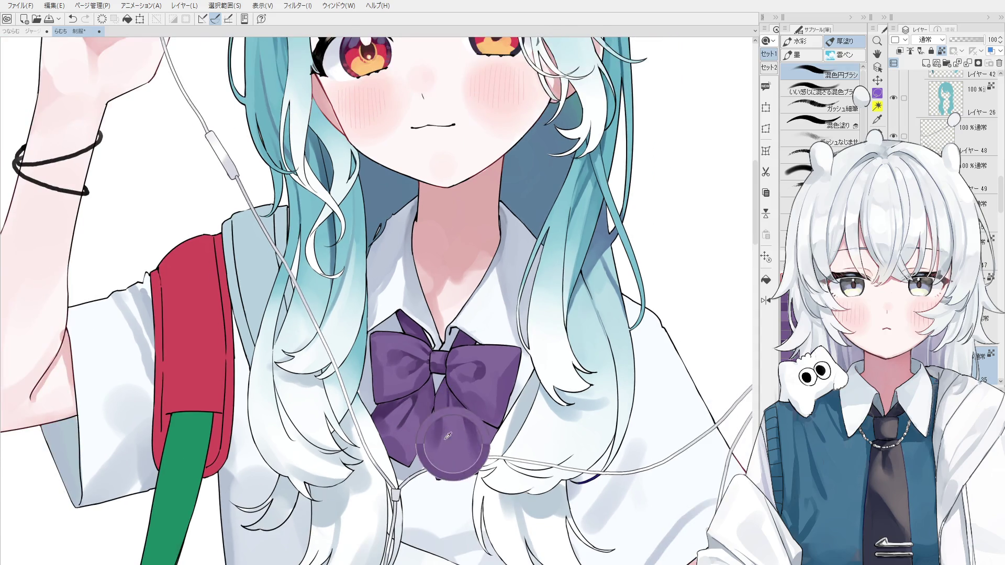
Step: Lay a light stroke on the bow's right tail and return to the mixing brush
key("ctrl+z")
left_click_drag(453, 387, 452, 445)
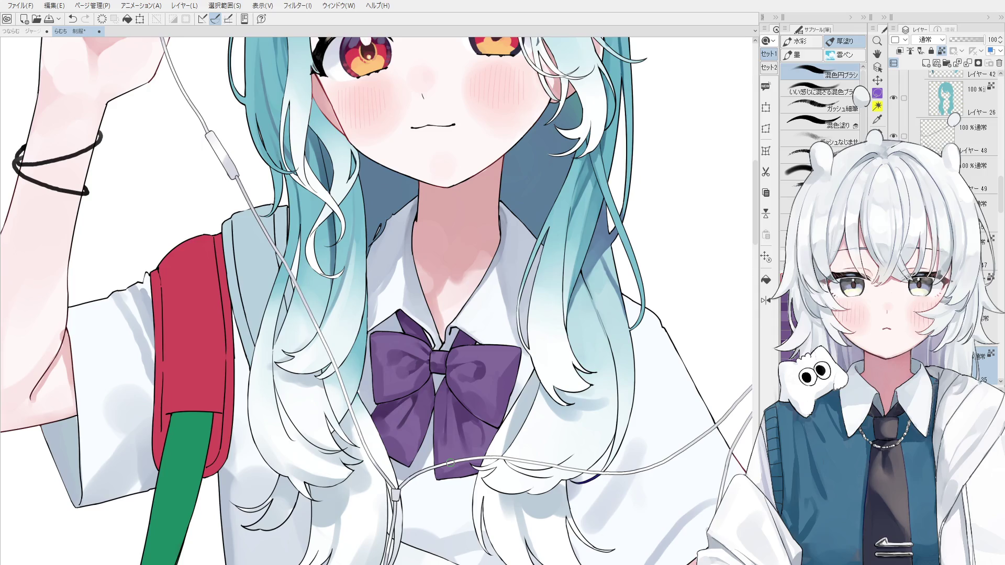
scroll(444, 434, "down", 2)
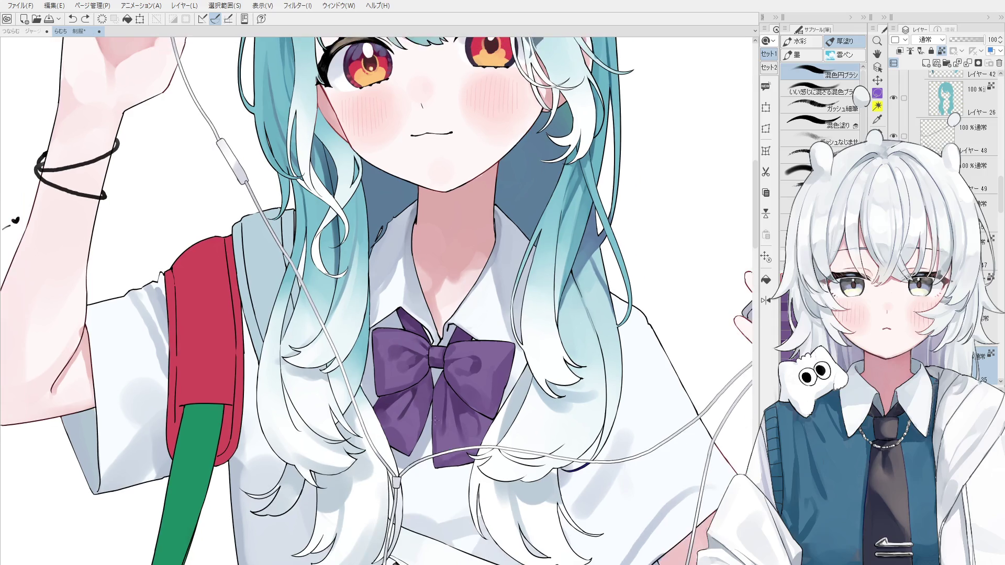
scroll(444, 433, "up", 3)
key("o")
scroll(397, 416, "up", 1)
key("b")
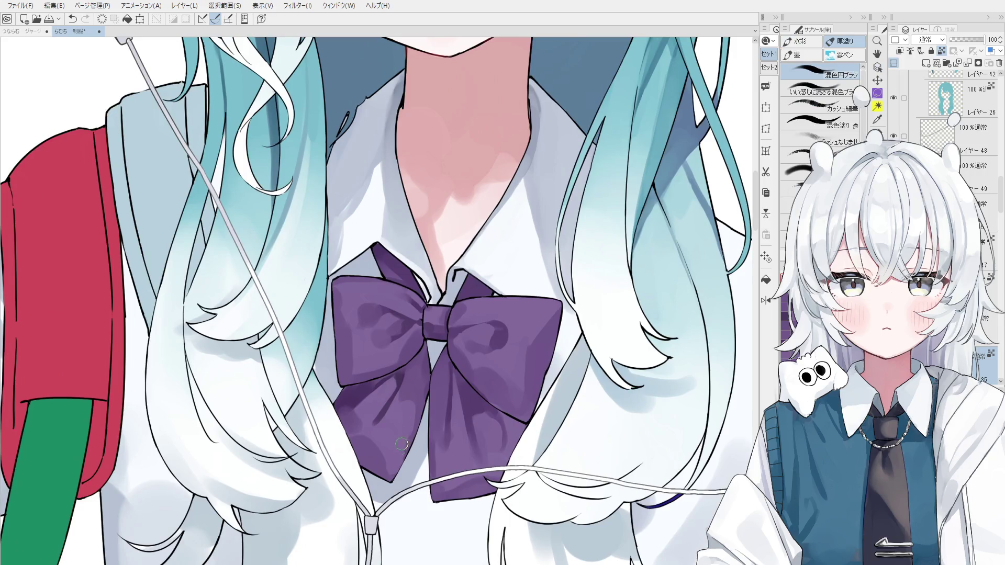
Step: Save the illustration with Ctrl+S
key("ctrl+s")
scroll(401, 420, "up", 1)
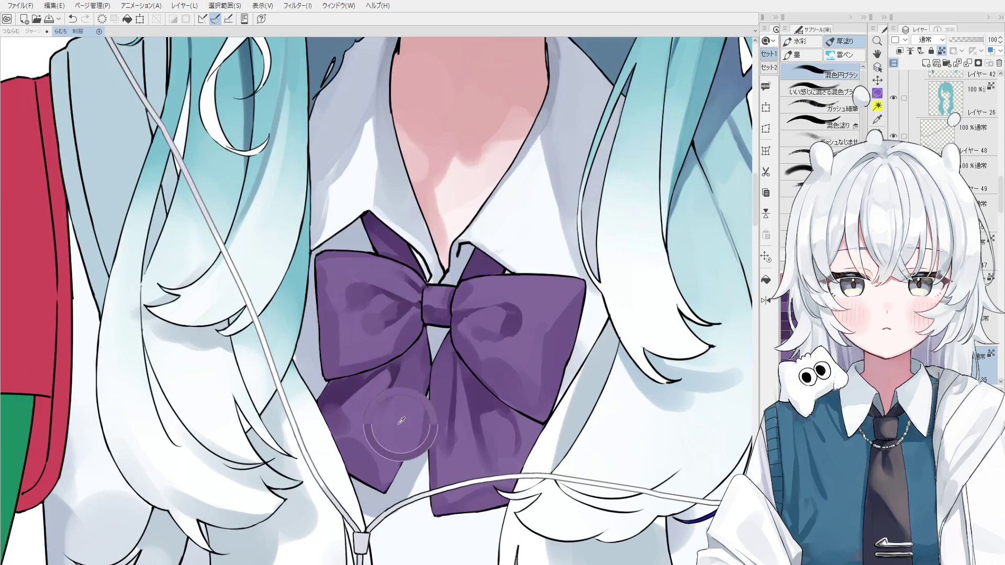
scroll(402, 420, "down", 1)
Step: Blend the shadows on the bow's lower left with short strokes
left_click_drag(403, 413, 398, 403)
scroll(394, 450, "down", 1)
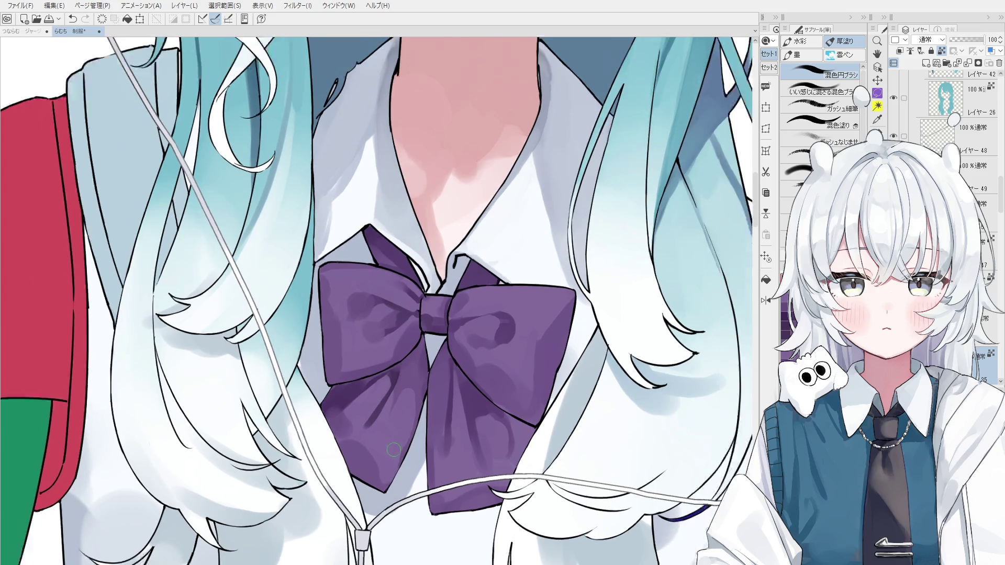
scroll(394, 450, "down", 1)
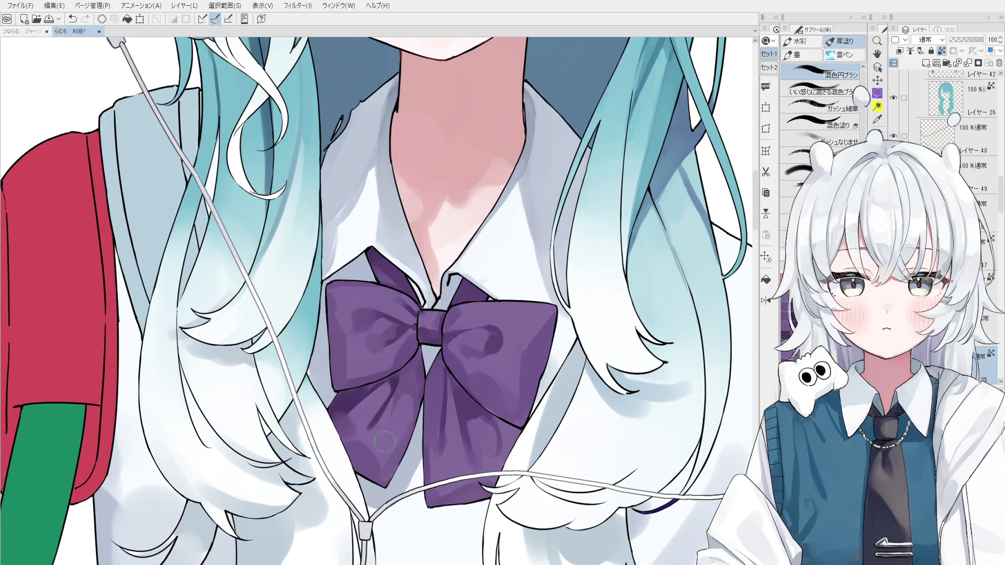
left_click_drag(379, 455, 377, 466)
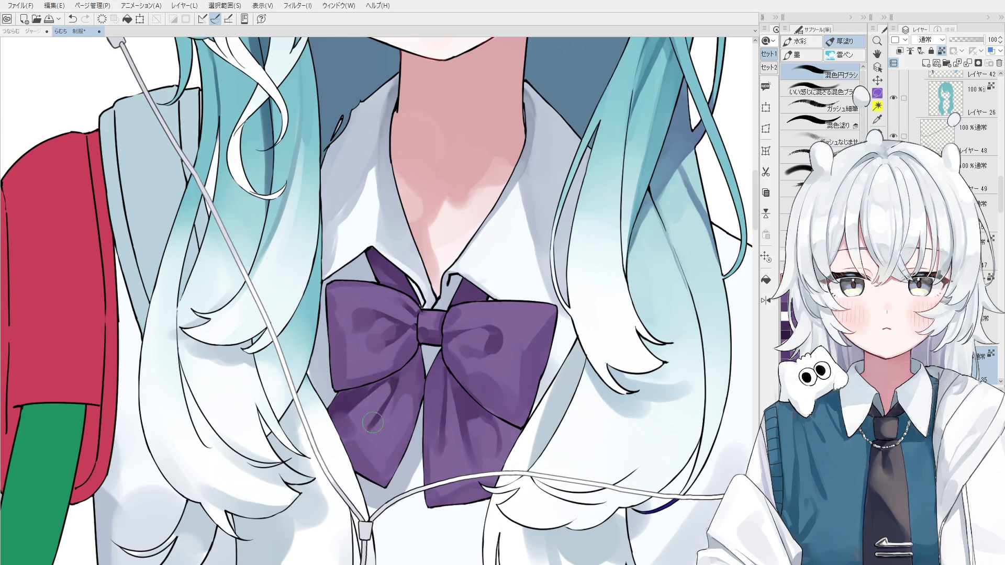
scroll(379, 403, "down", 1)
left_click_drag(398, 378, 390, 376)
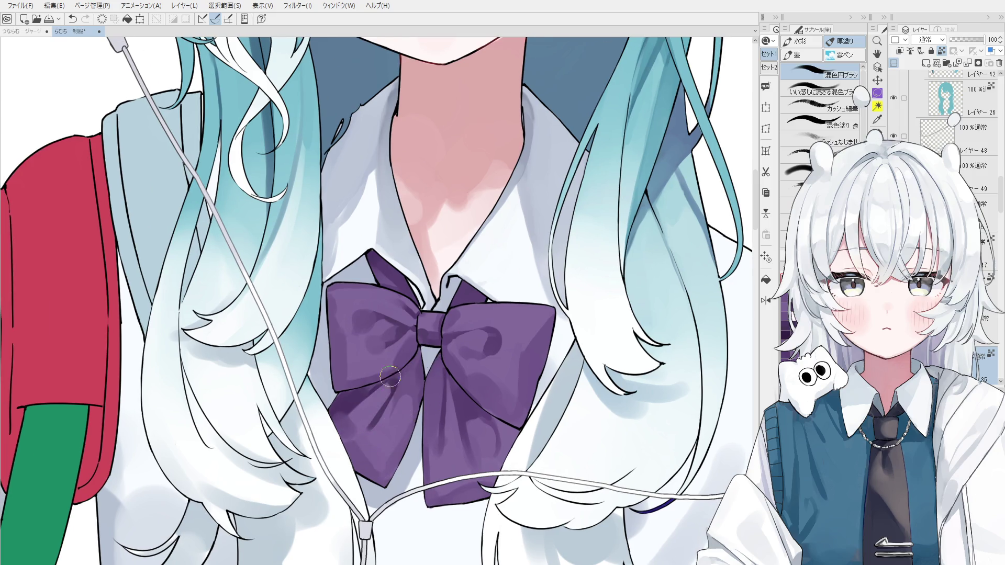
Step: Mirror the canvas view and pan to bring the phone and bag into view
key("h")
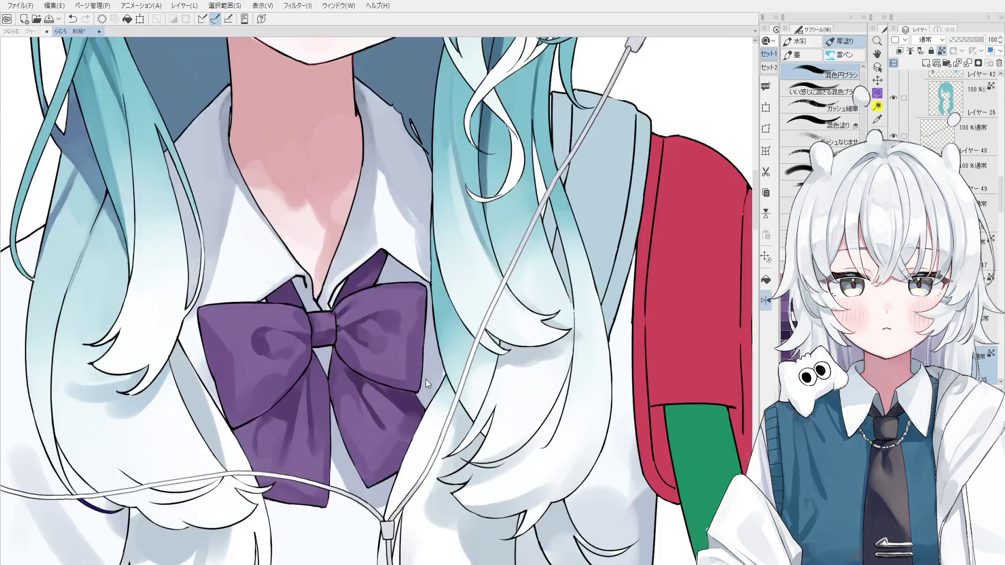
scroll(426, 379, "down", 3)
scroll(398, 379, "up", 2)
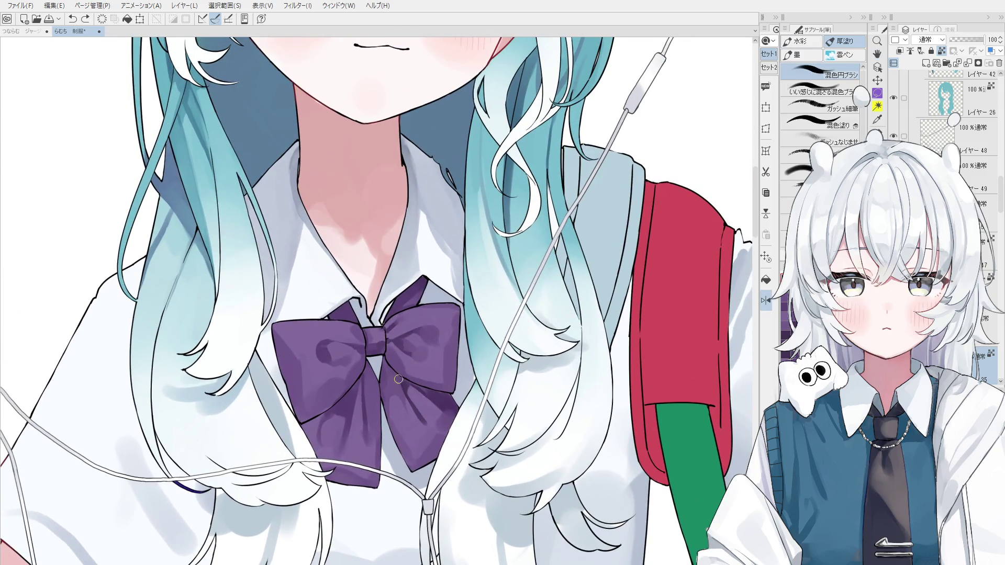
scroll(398, 379, "down", 2)
mouse_move(358, 439)
left_mouse_down()
mouse_move(390, 446)
mouse_move(455, 369)
left_mouse_up()
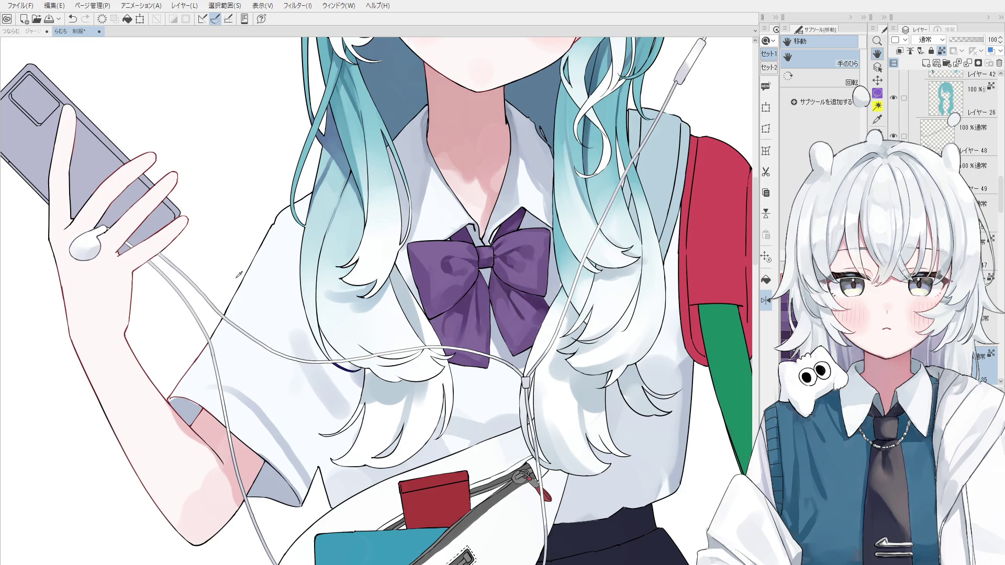
Step: Paint dark diagonal fold strokes on the bow's left loop with a smaller brush
key("o")
scroll(465, 288, "up", 2)
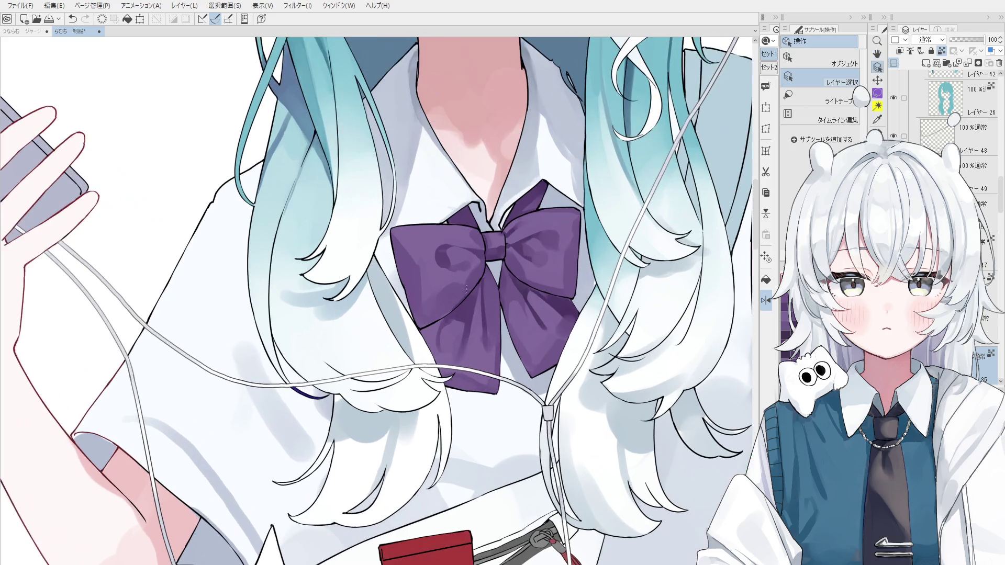
key("b")
scroll(466, 282, "up", 1)
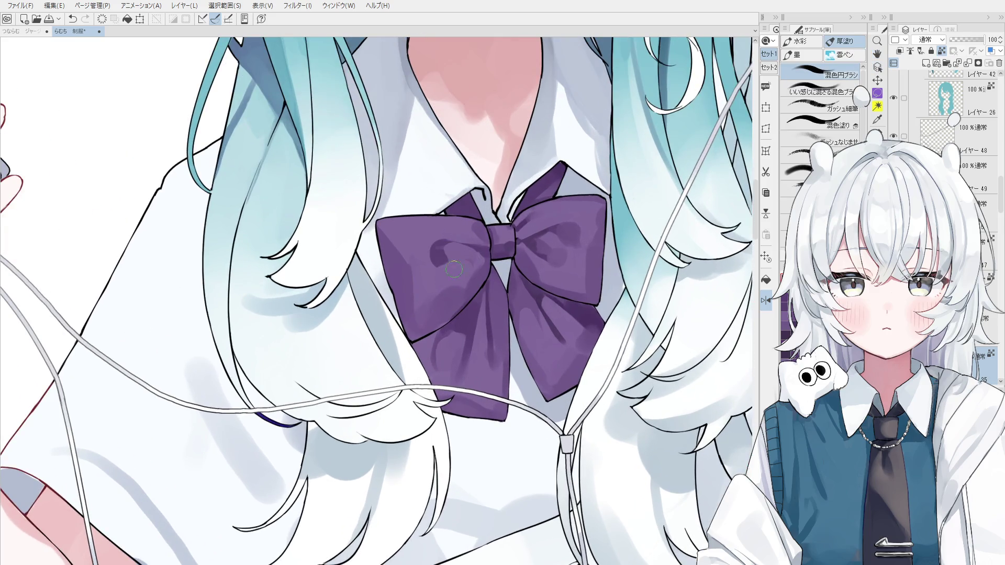
left_click_drag(442, 250, 480, 255)
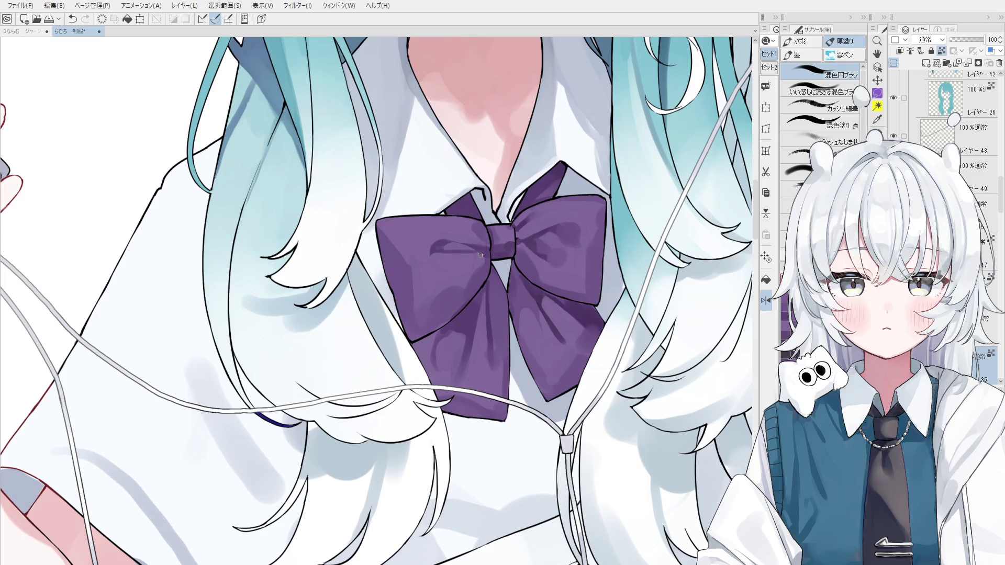
key("bracketleft")
left_click_drag(481, 257, 423, 322)
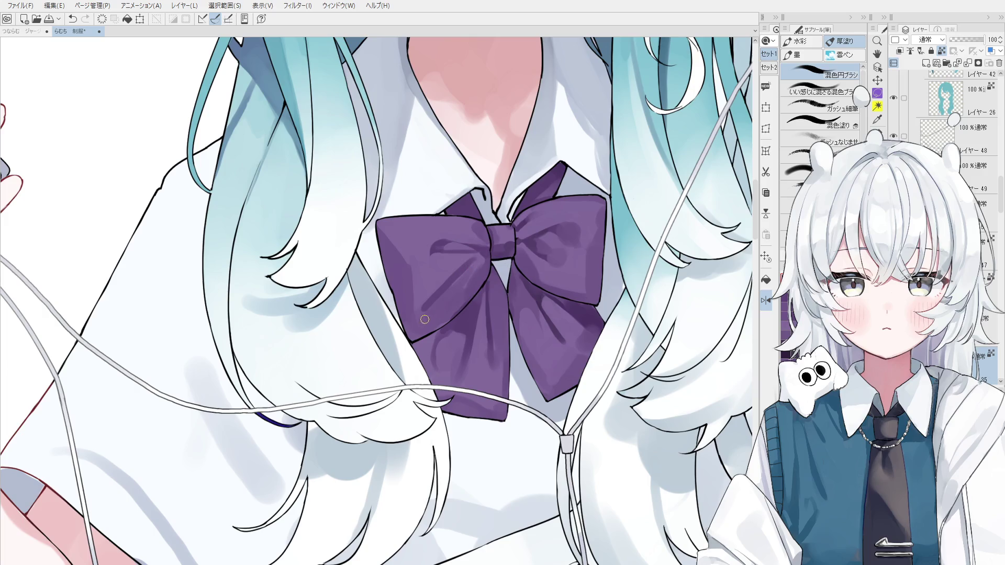
Step: Blend the new dark shading on the bow's left and right loops
mouse_move(462, 288)
left_mouse_down()
mouse_move(437, 307)
mouse_move(443, 291)
mouse_move(434, 310)
mouse_move(451, 303)
left_mouse_up()
scroll(445, 301, "down", 1)
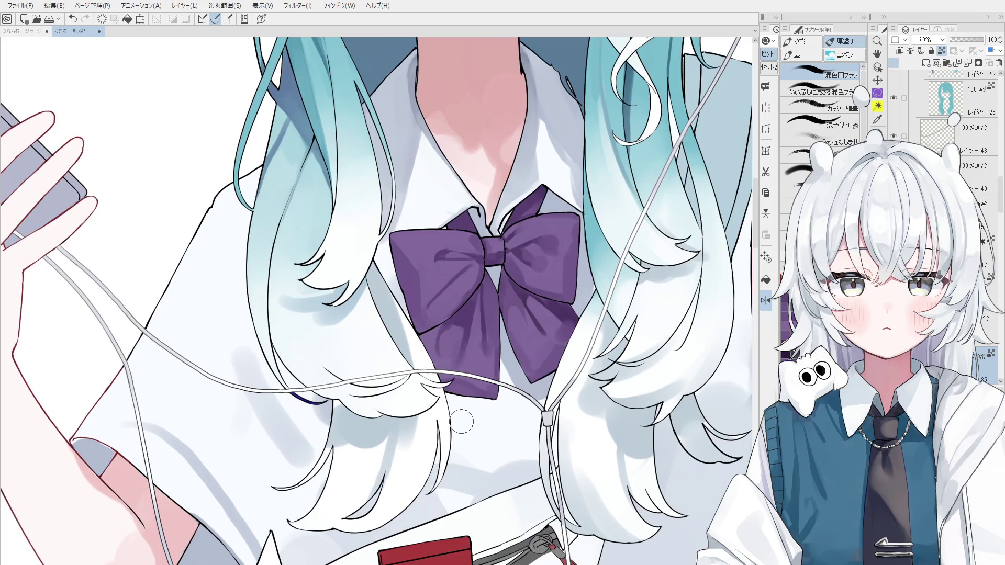
left_click_drag(532, 246, 516, 349)
Step: Soften the left loop's dark shading, then sample the bow's purple and blend beside the knot
key("h")
left_click_drag(434, 281, 463, 364)
scroll(463, 365, "up", 2)
key("b")
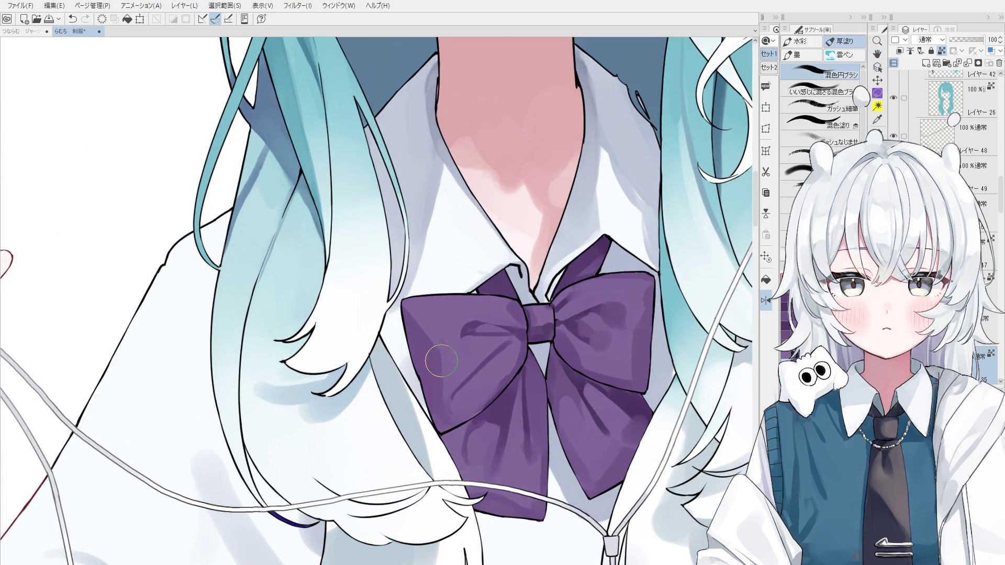
mouse_move(439, 360)
left_mouse_down()
mouse_move(417, 344)
mouse_move(439, 341)
left_mouse_up()
left_click_drag(439, 385, 437, 361)
key("ctrl+z")
left_click(493, 349, "alt")
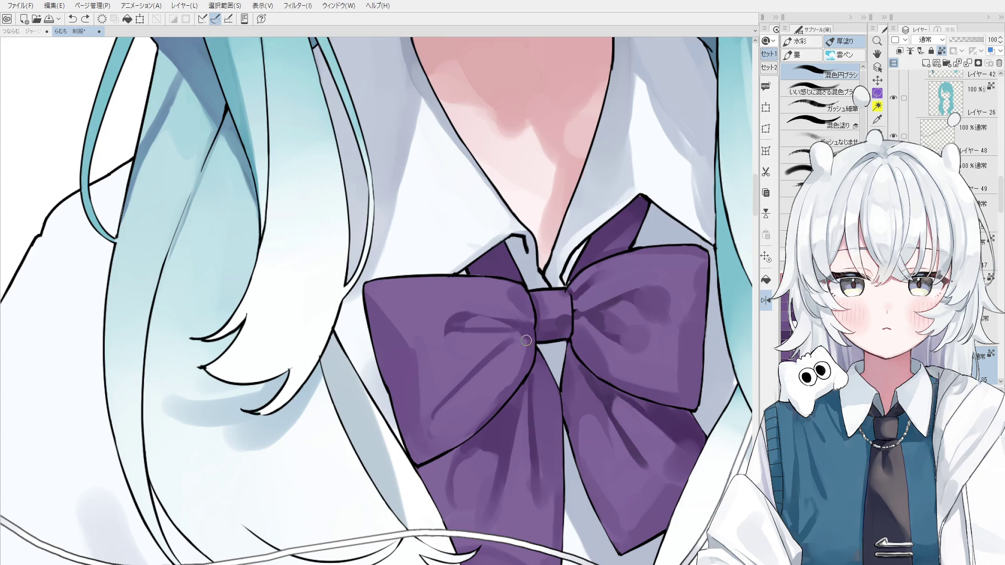
mouse_move(524, 338)
left_mouse_down()
mouse_move(533, 360)
mouse_move(516, 370)
mouse_move(502, 346)
left_mouse_up()
scroll(510, 354, "up", 1)
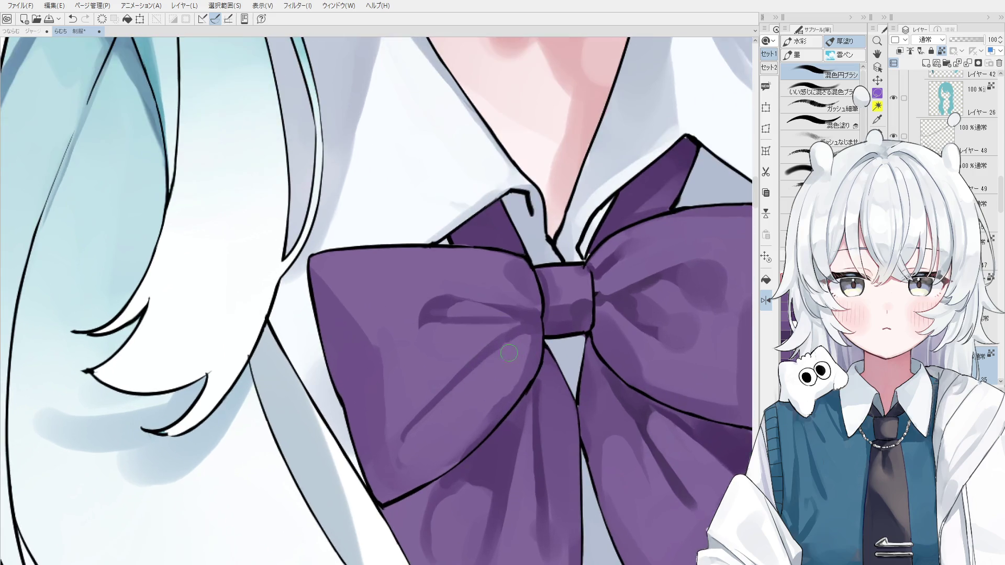
Step: Sample the bow's purple and try faint blending strokes on the bow, undoing the misses
left_click(525, 337, "alt")
scroll(523, 335, "down", 1)
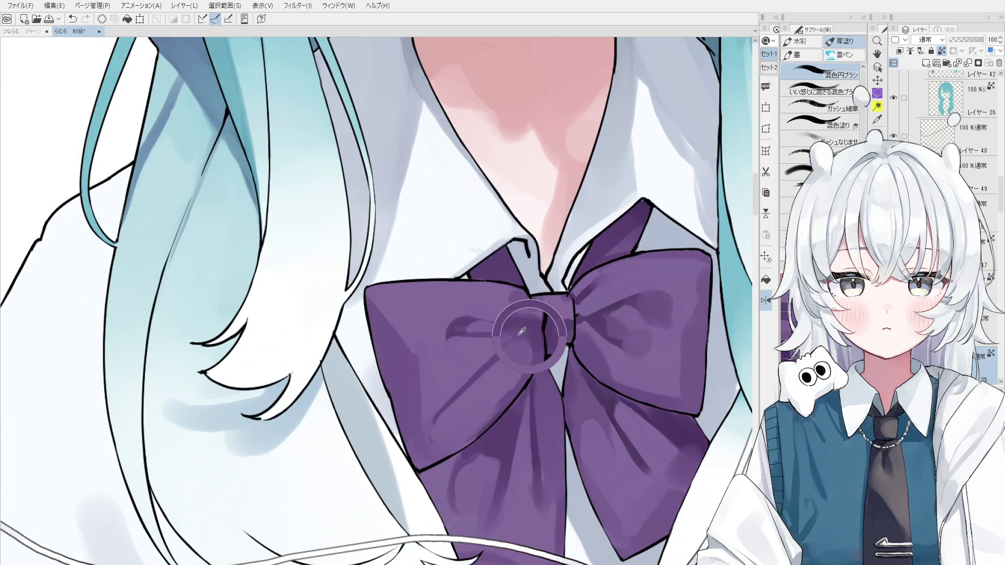
scroll(519, 348, "down", 1)
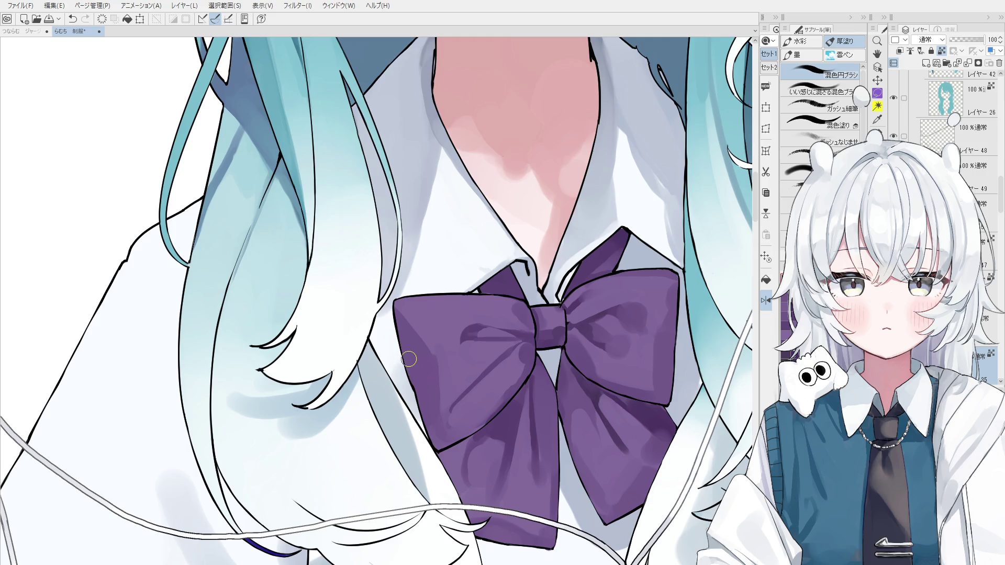
scroll(416, 351, "down", 3)
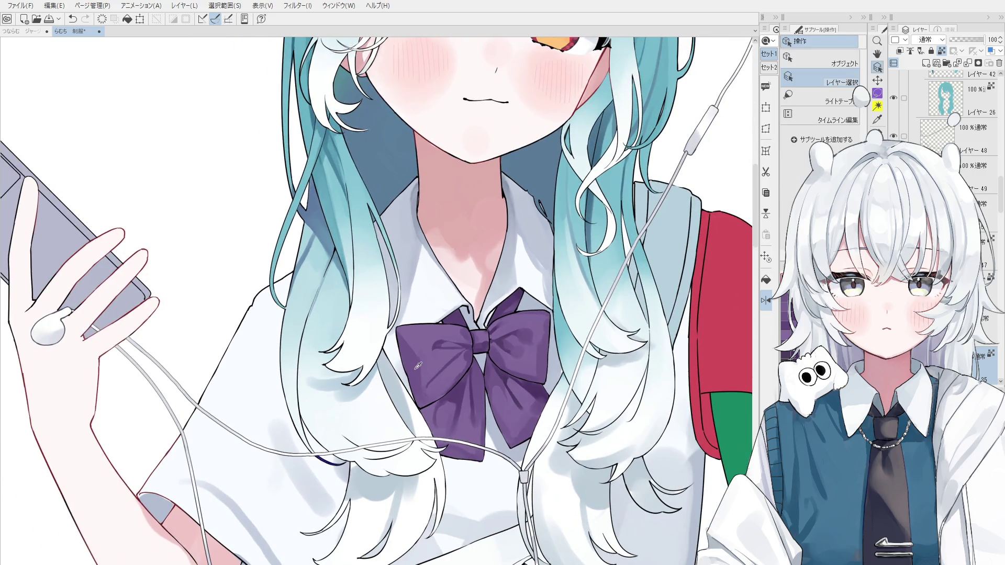
scroll(416, 351, "up", 3)
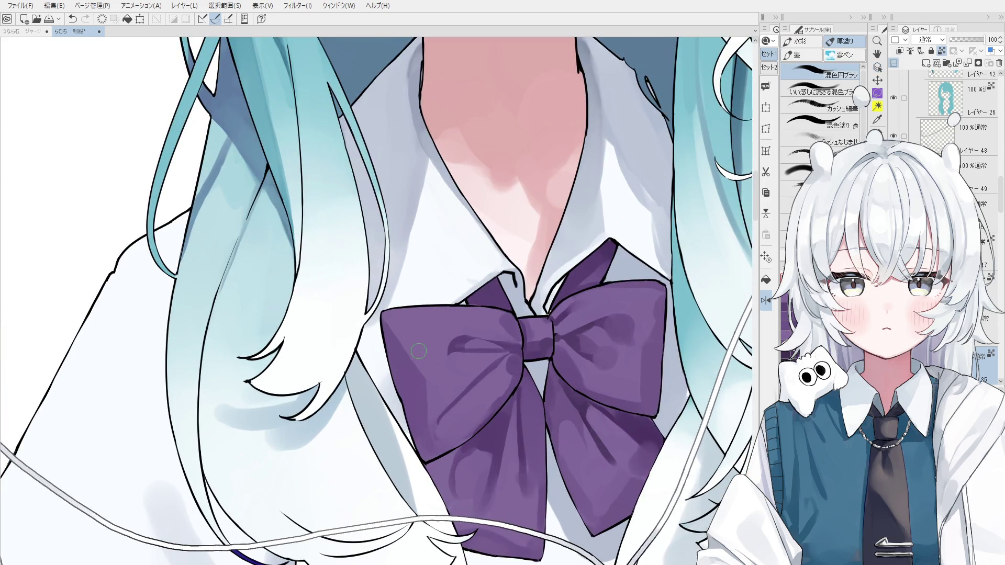
key("ctrl+z")
left_click_drag(429, 389, 422, 375)
scroll(424, 377, "down", 1)
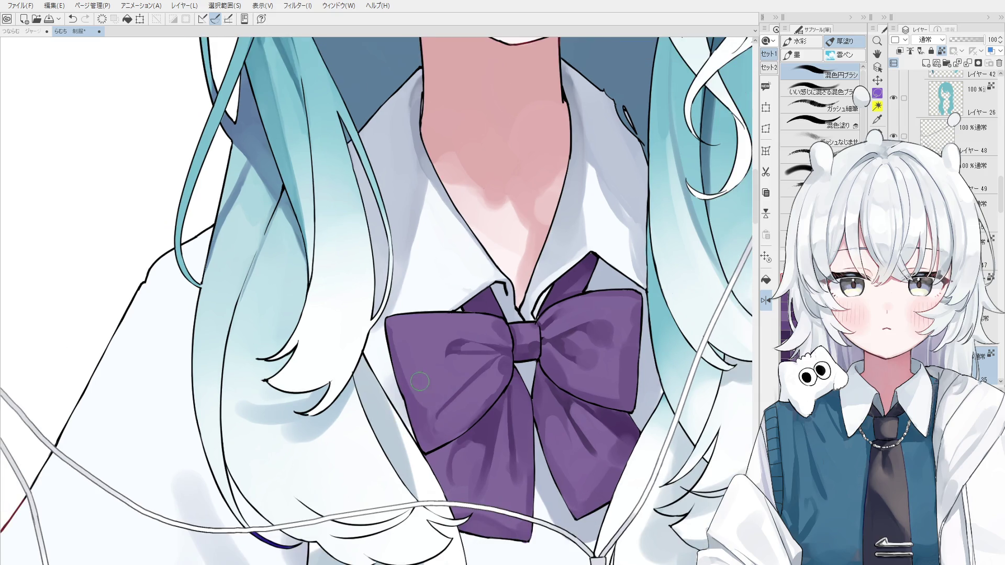
scroll(398, 346, "down", 1)
key("ctrl+z")
scroll(398, 346, "up", 3)
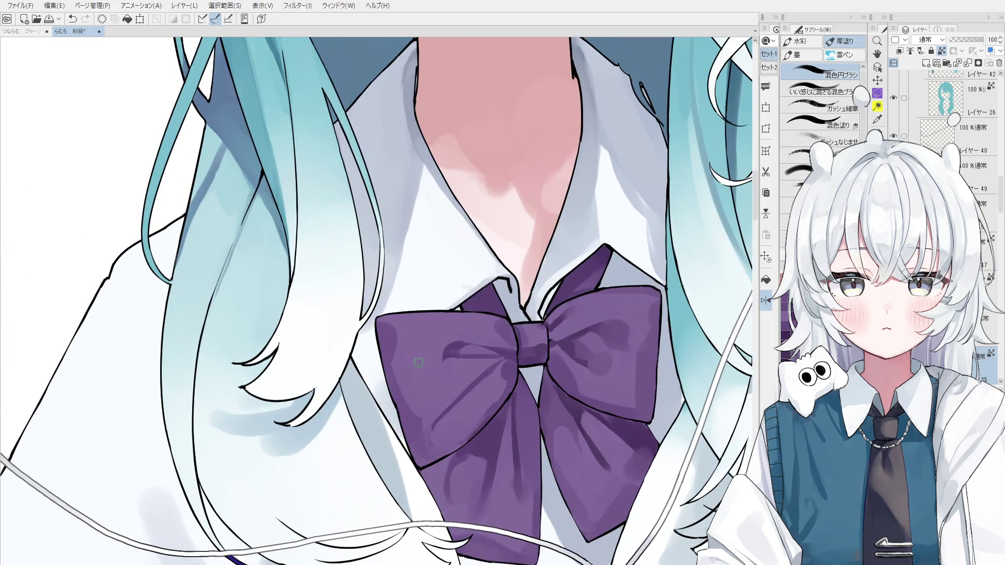
key("ctrl+z")
key("ctrl+y")
scroll(391, 383, "down", 1)
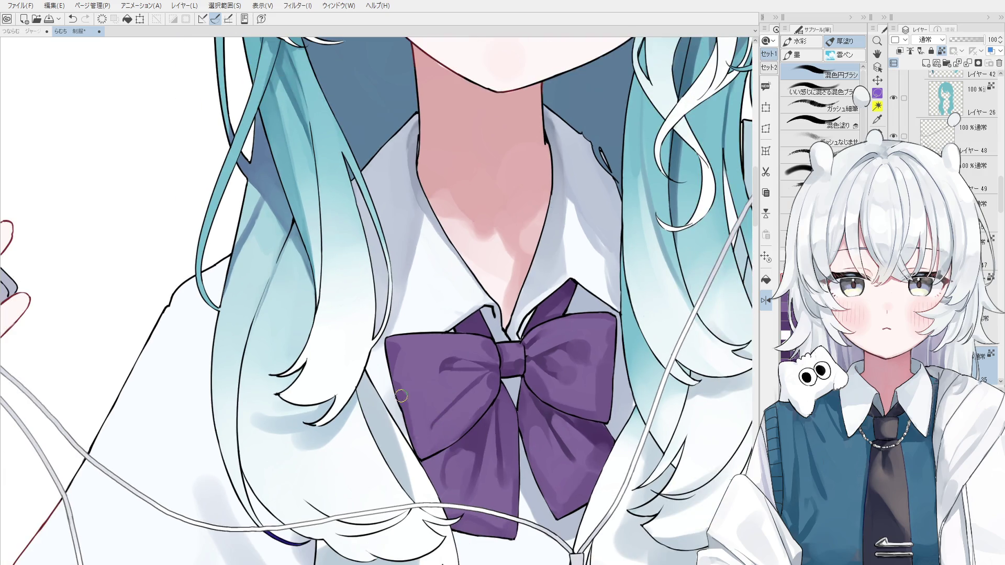
Step: Pick the bow's layer from the canvas and blend shading over the right loop and knot
mouse_move(418, 425)
left_mouse_down()
mouse_move(549, 420)
mouse_move(342, 397)
mouse_move(481, 408)
mouse_move(445, 414)
left_mouse_up()
key("b")
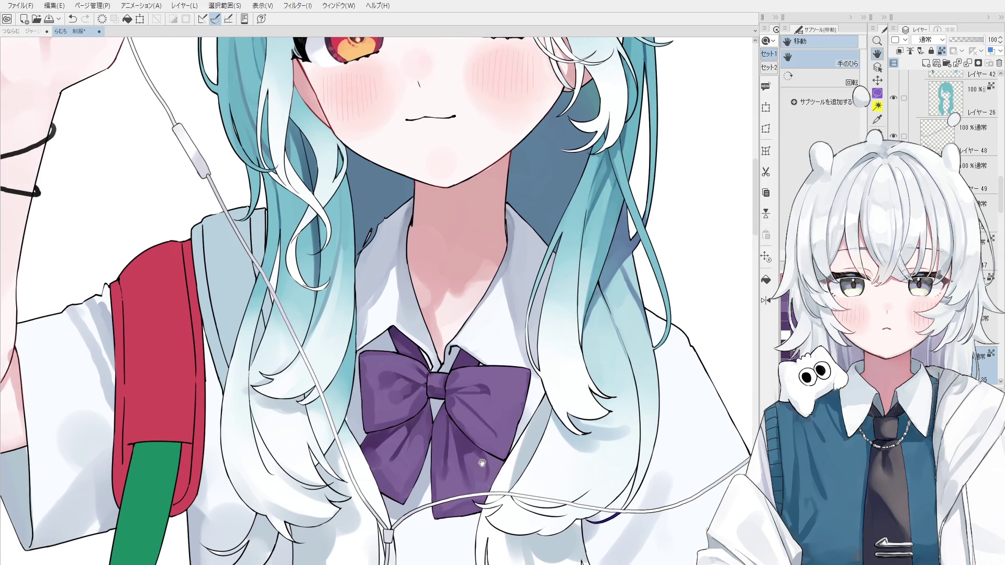
key("ctrl+shift")
left_click(375, 386, "ctrl+shift")
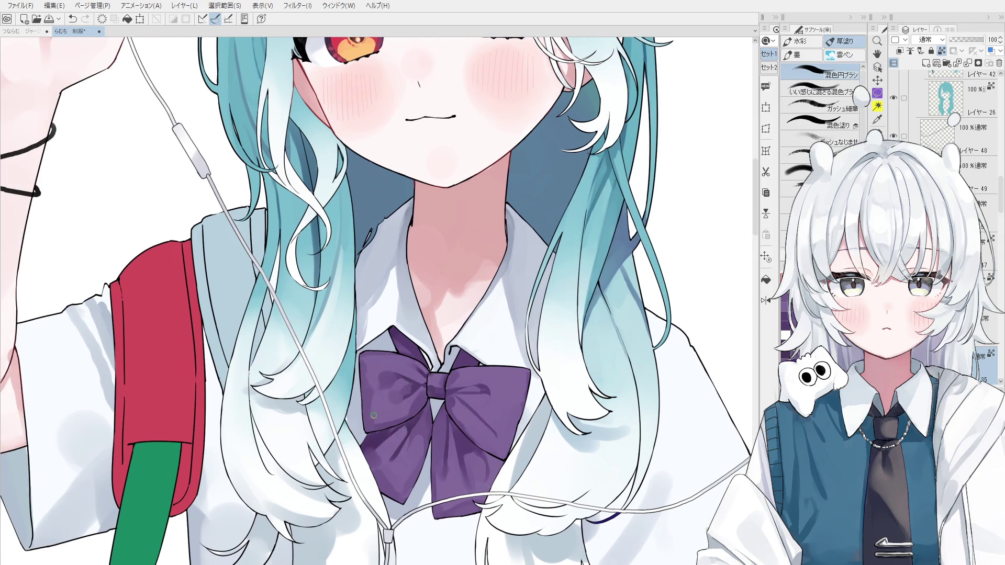
mouse_move(404, 449)
left_mouse_down()
mouse_move(472, 419)
mouse_move(447, 398)
left_mouse_up()
scroll(471, 413, "up", 2)
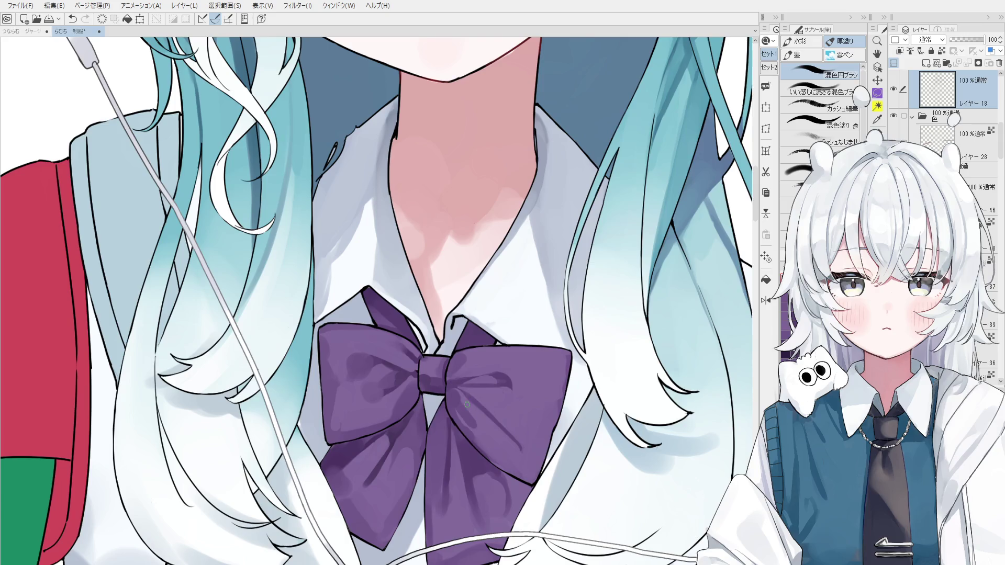
scroll(468, 426, "down", 1)
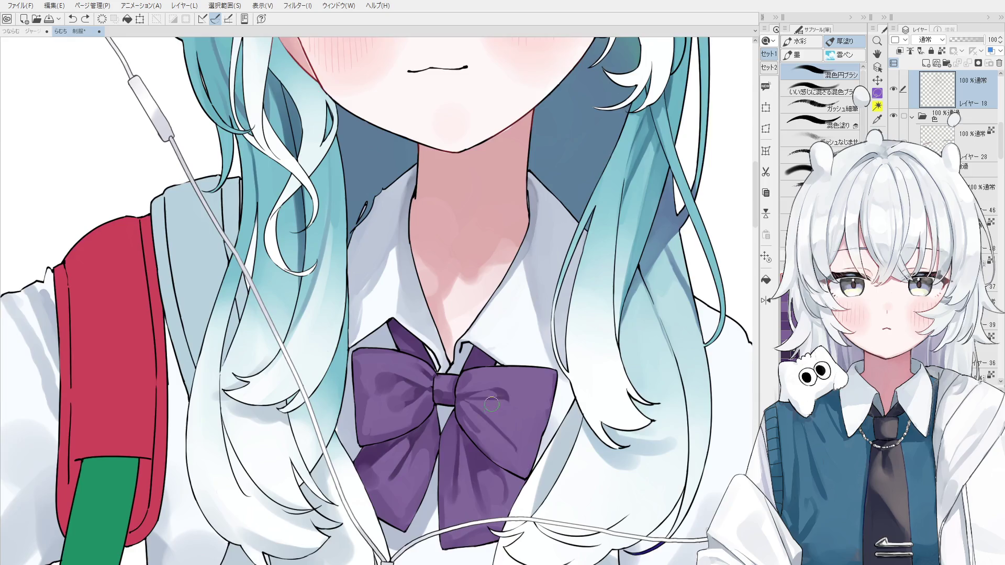
scroll(487, 449, "up", 1)
key("ctrl+z")
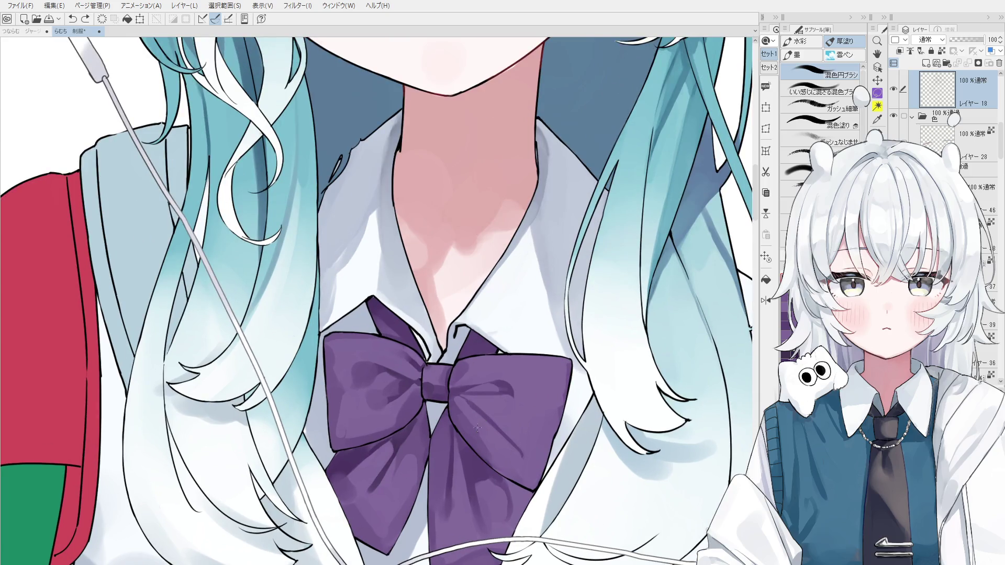
left_click_drag(492, 454, 464, 423)
key("ctrl+z")
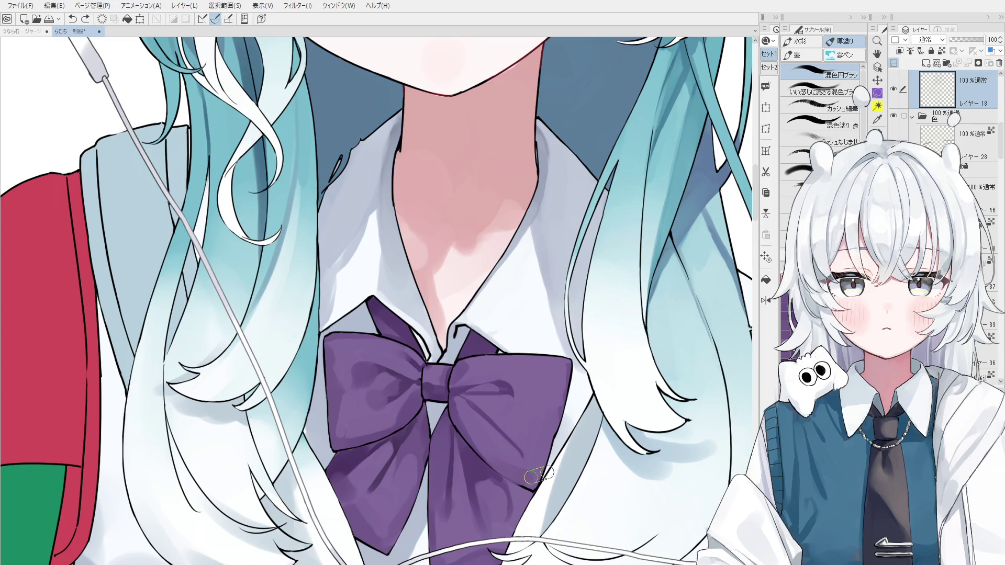
Step: Select the layer under the bow and blend the shading across the bow with the 混色円ブラシ
left_click(460, 413, "ctrl+shift")
key("ctrl+z")
mouse_move(490, 451)
left_mouse_down()
mouse_move(468, 414)
mouse_move(474, 425)
left_mouse_up()
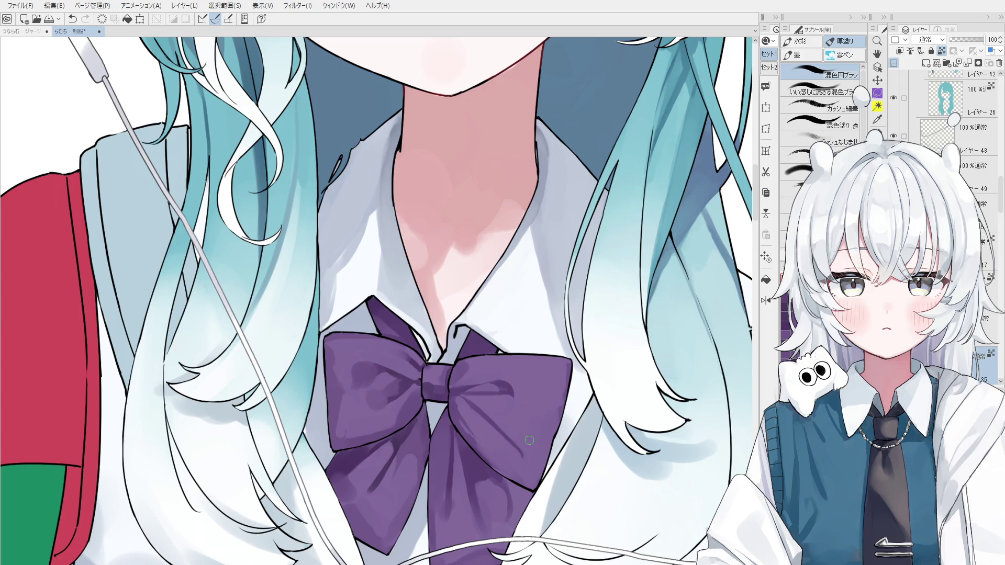
scroll(484, 516, "down", 2)
scroll(419, 366, "up", 2)
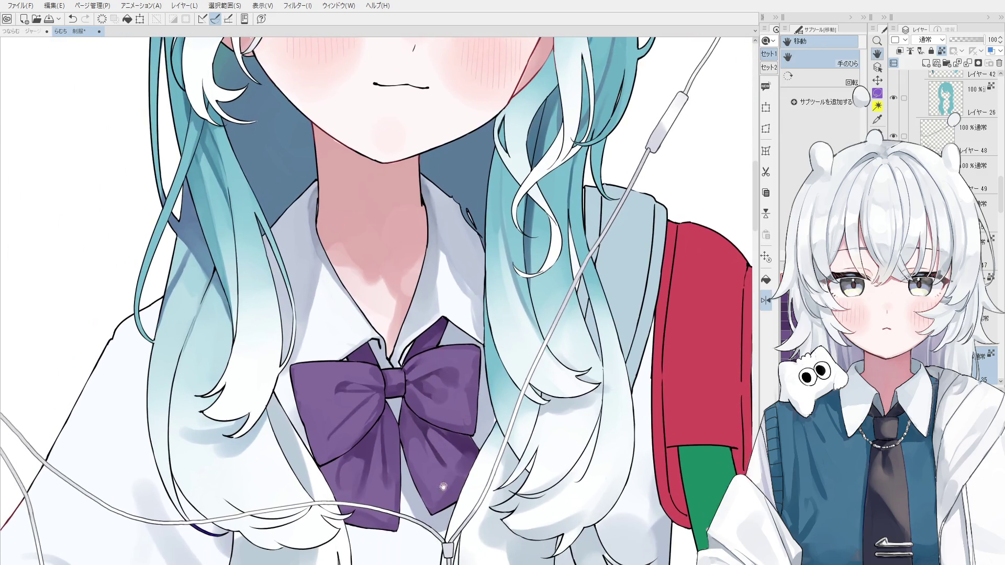
key("o")
key("b")
key("ctrl+z")
mouse_move(386, 395)
left_mouse_down()
mouse_move(374, 424)
mouse_move(433, 450)
left_mouse_up()
key("ctrl+z")
scroll(389, 445, "down", 1)
Step: Lighten a thin line on the bow's lower-left loop with a smaller eraser
key("e")
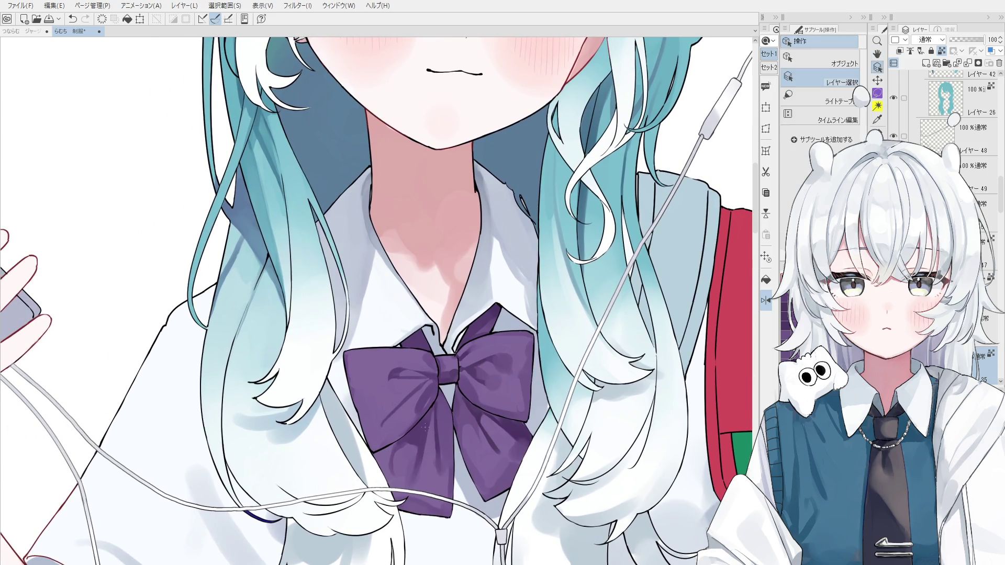
scroll(433, 403, "up", 1)
left_click(433, 403)
key("ctrl+z")
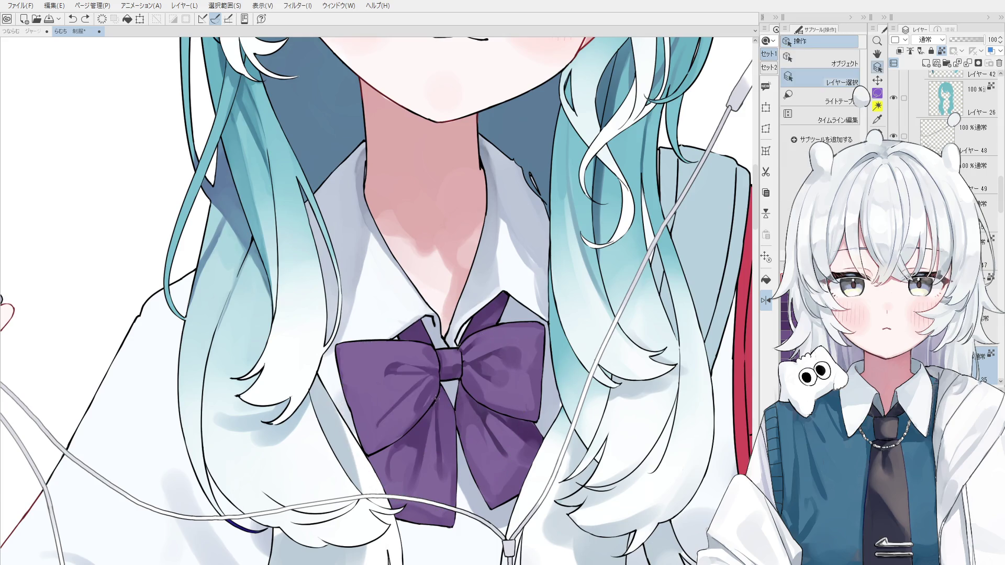
key("ctrl+z")
left_click_drag(419, 418, 400, 437)
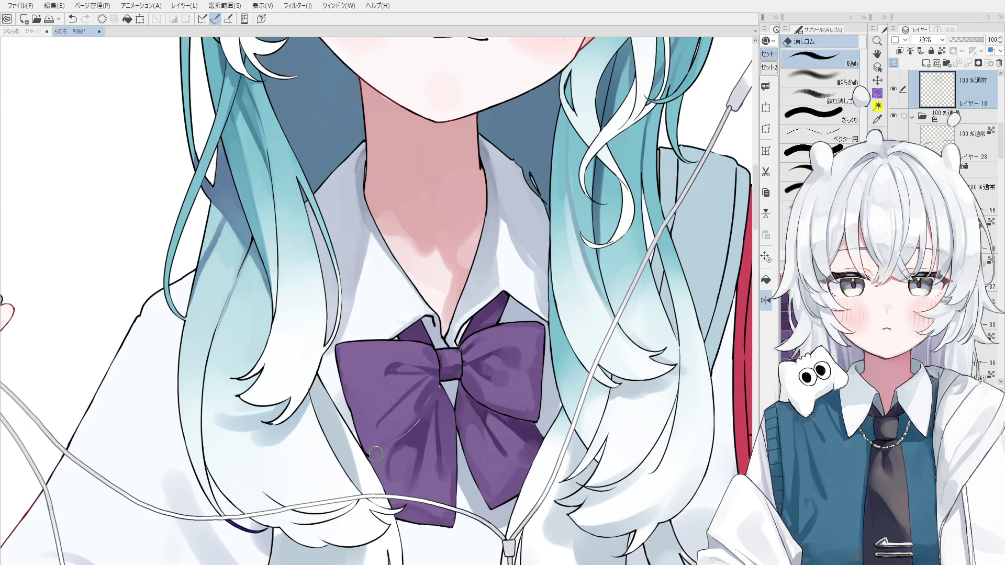
Step: Touch up the left loop shading on a lower layer and remove the light highlight stroke
left_click(411, 434, "ctrl+shift")
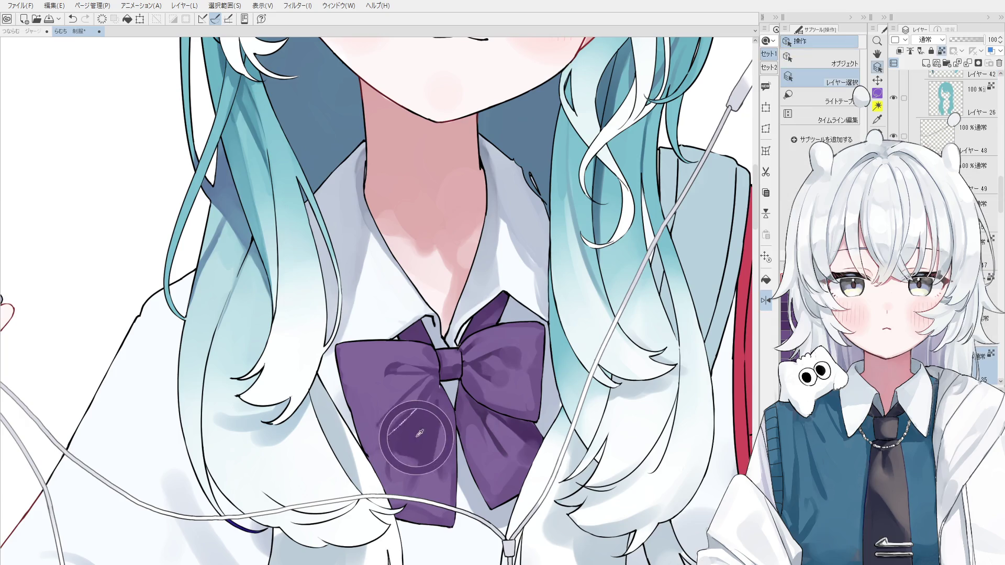
left_click_drag(427, 402, 412, 425)
key("ctrl+z")
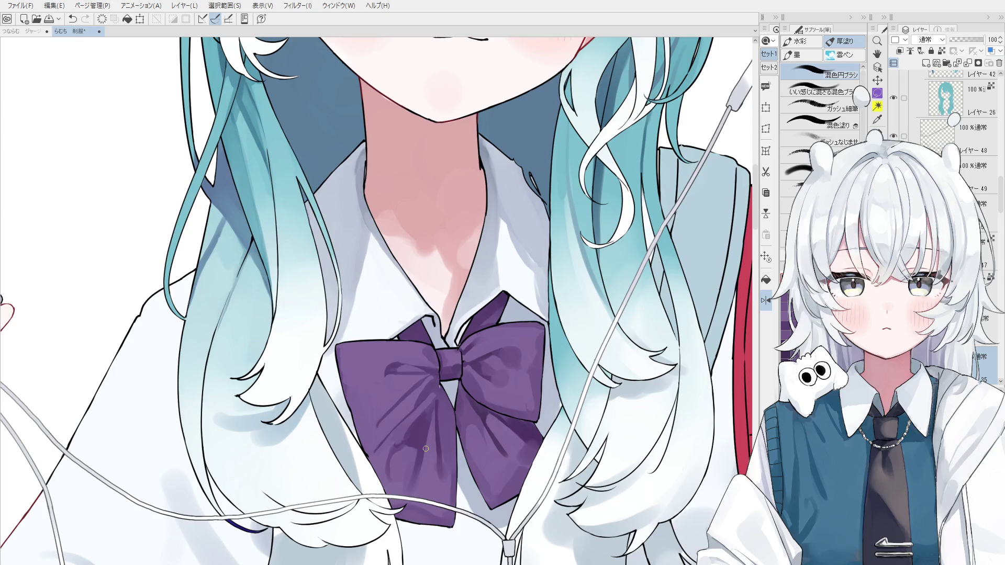
scroll(435, 395, "up", 3)
scroll(433, 397, "up", 1)
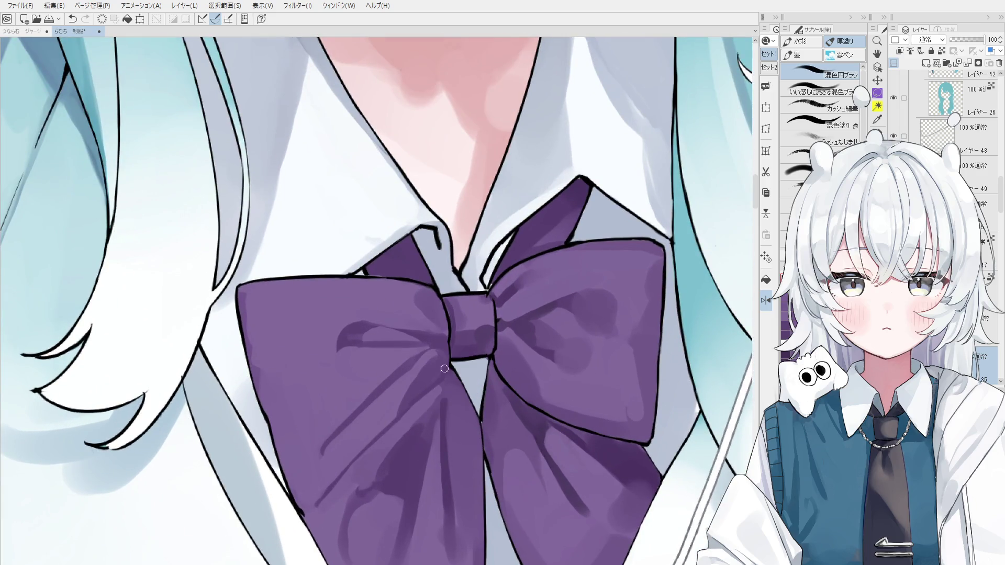
scroll(446, 382, "down", 2)
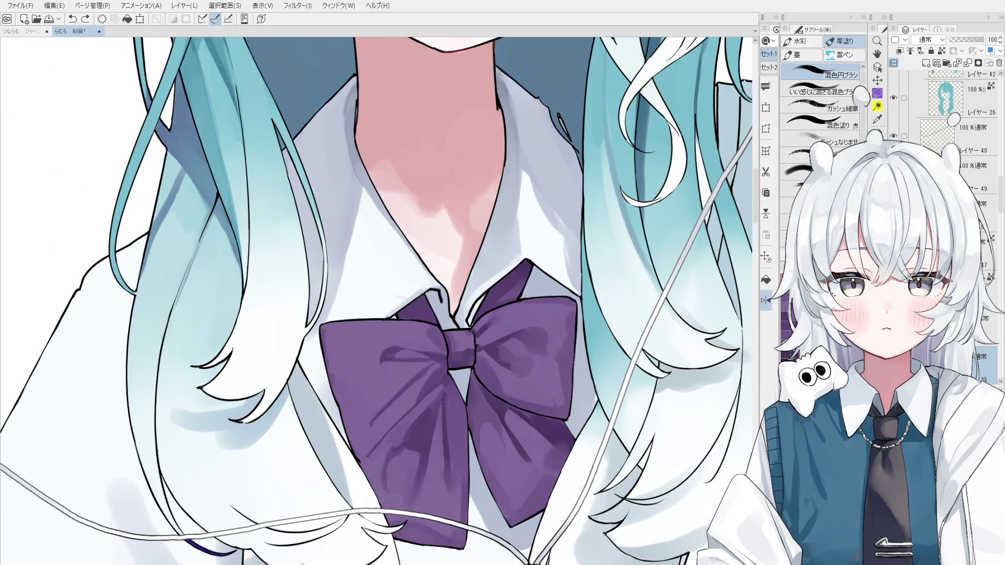
scroll(444, 401, "down", 1)
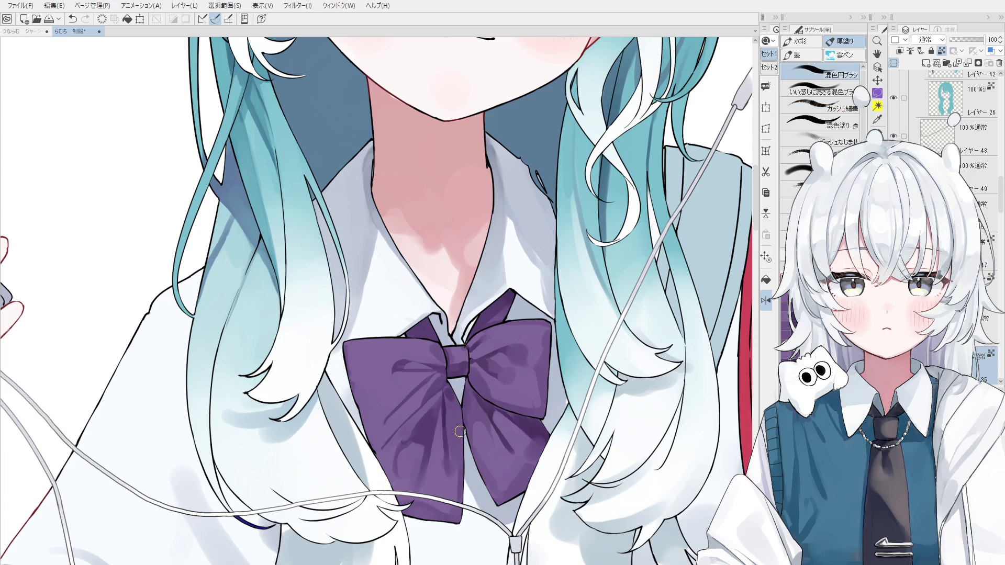
scroll(460, 431, "down", 1)
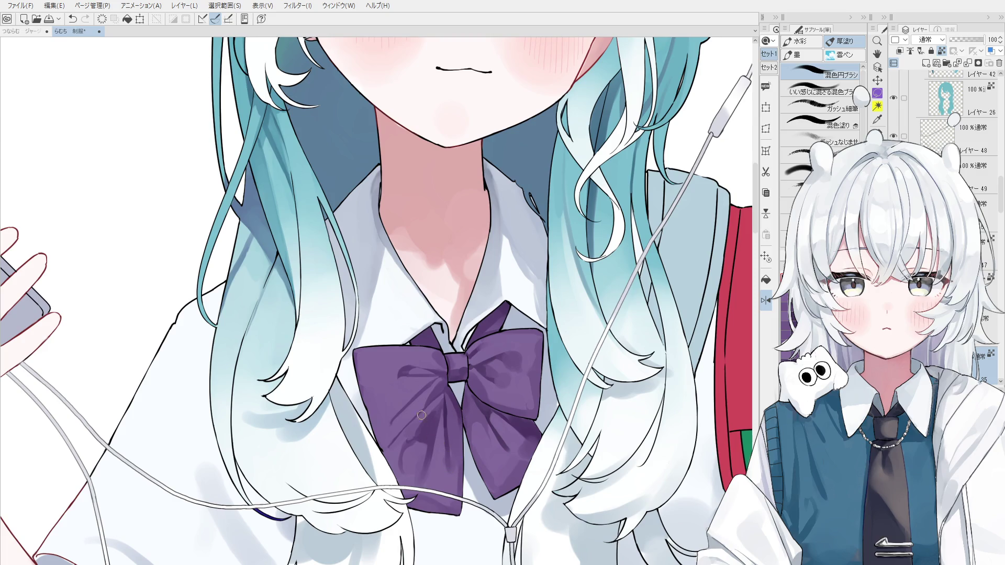
key("ctrl+z")
key("ctrl+y")
Step: Sample a darker purple from the bow and view the whole illustration
key("o")
scroll(401, 393, "up", 1)
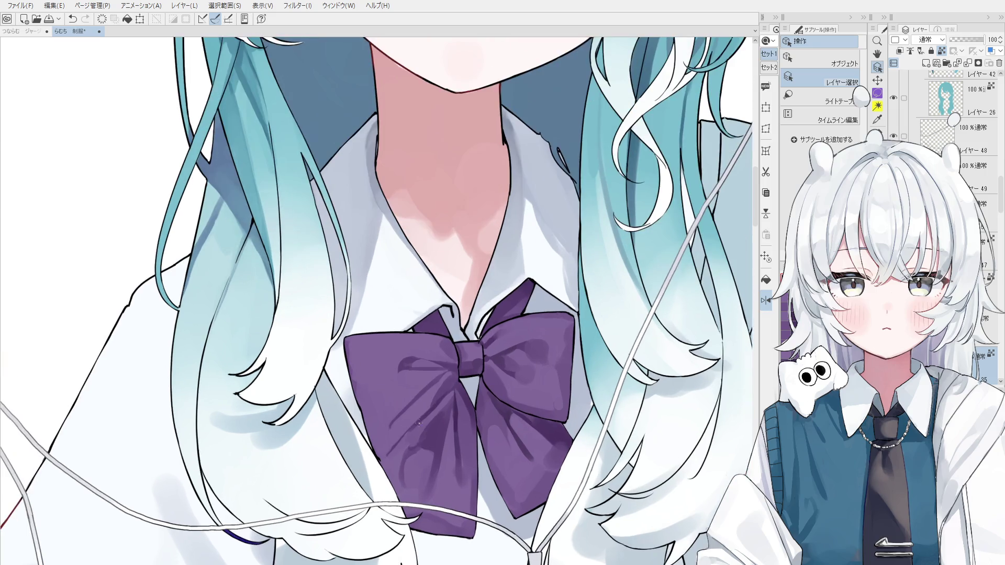
key("b")
scroll(416, 427, "up", 2)
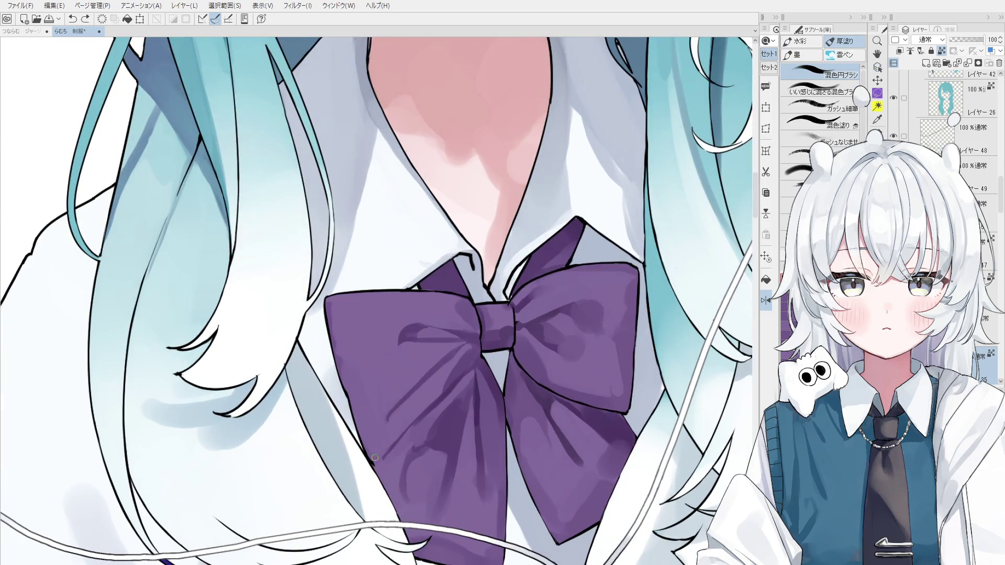
scroll(406, 445, "down", 2)
scroll(414, 450, "down", 1)
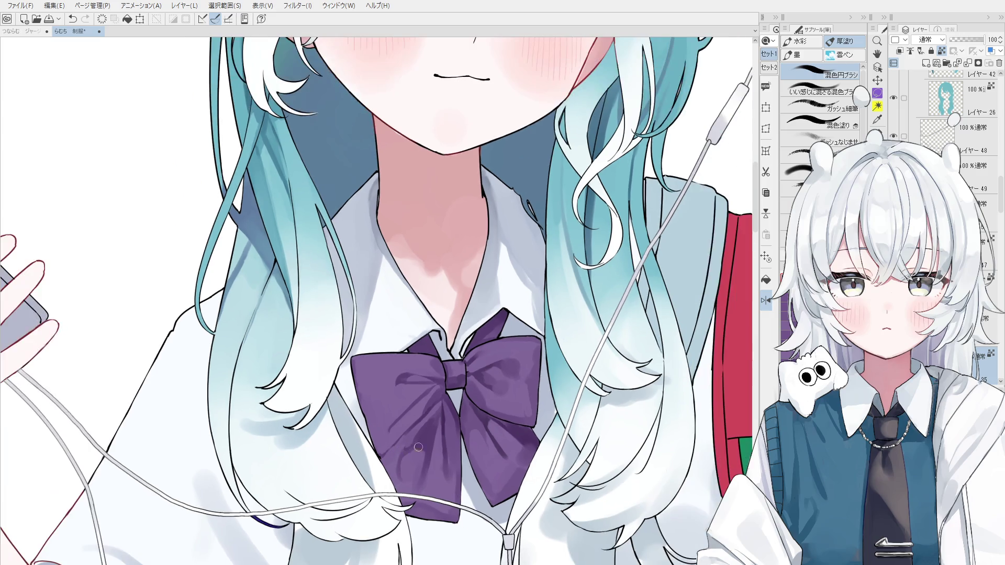
left_click(398, 471, "alt")
left_click(412, 468, "alt")
left_click(411, 453, "alt")
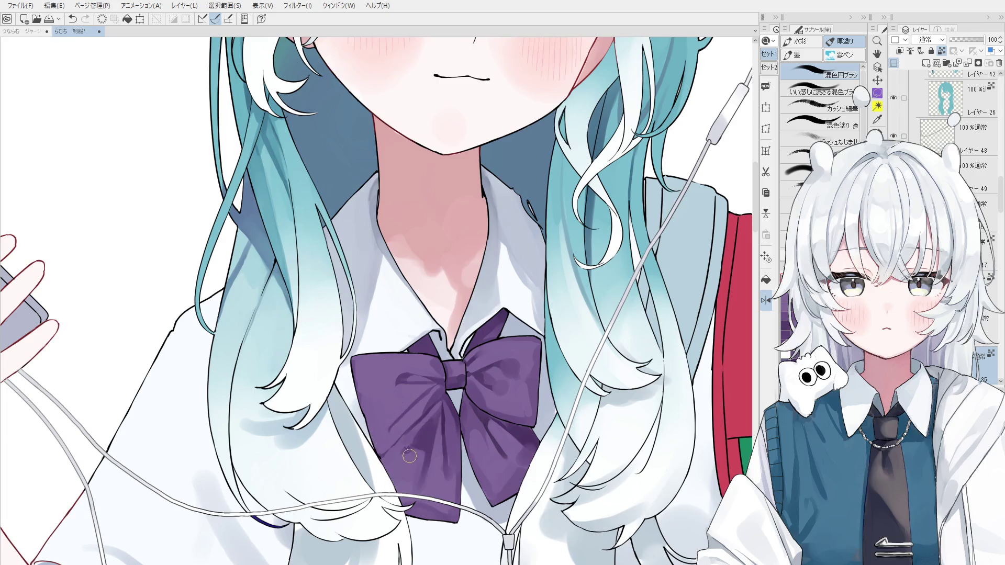
key("ctrl+z")
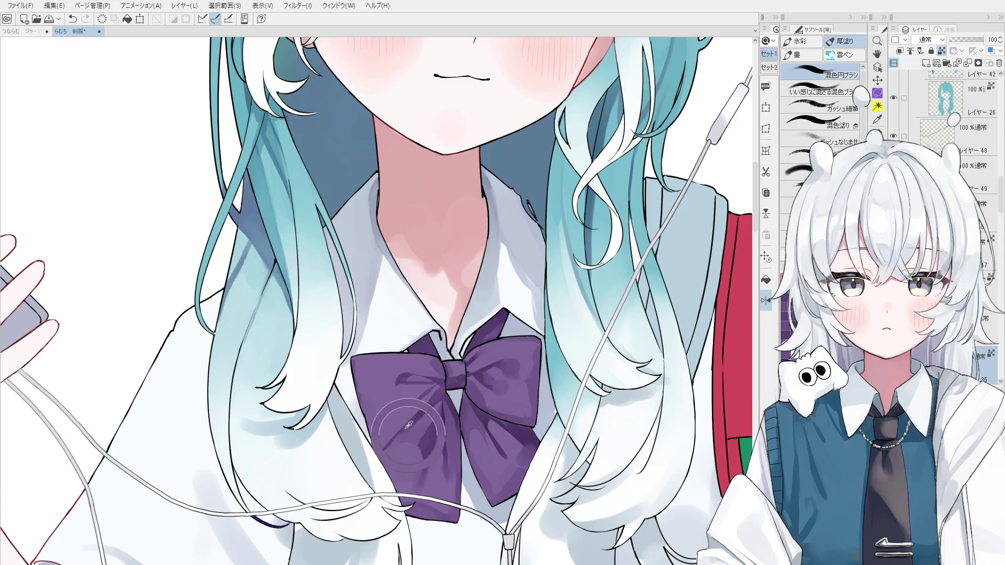
key("ctrl+0")
scroll(354, 459, "up", 2)
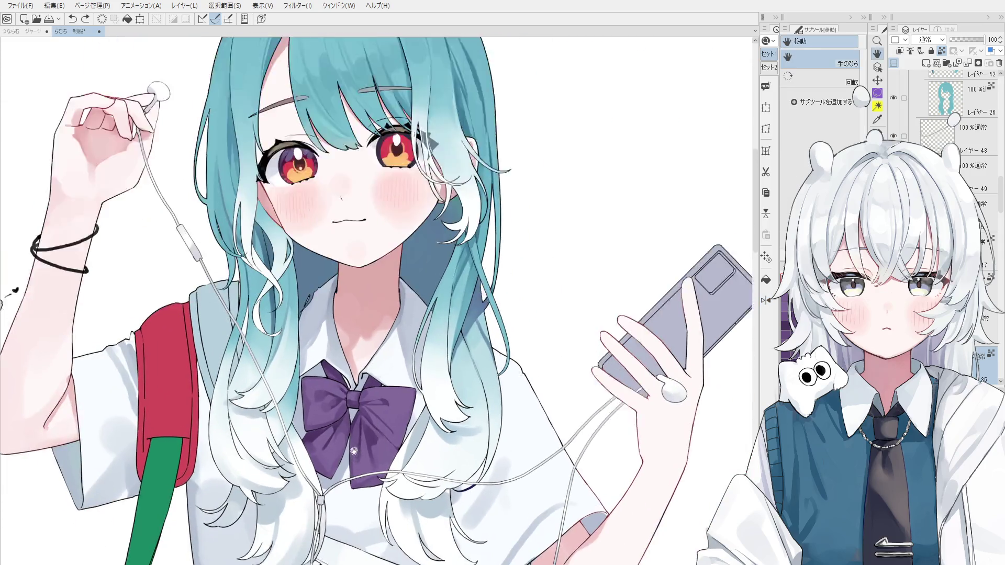
key("b")
scroll(399, 460, "up", 1)
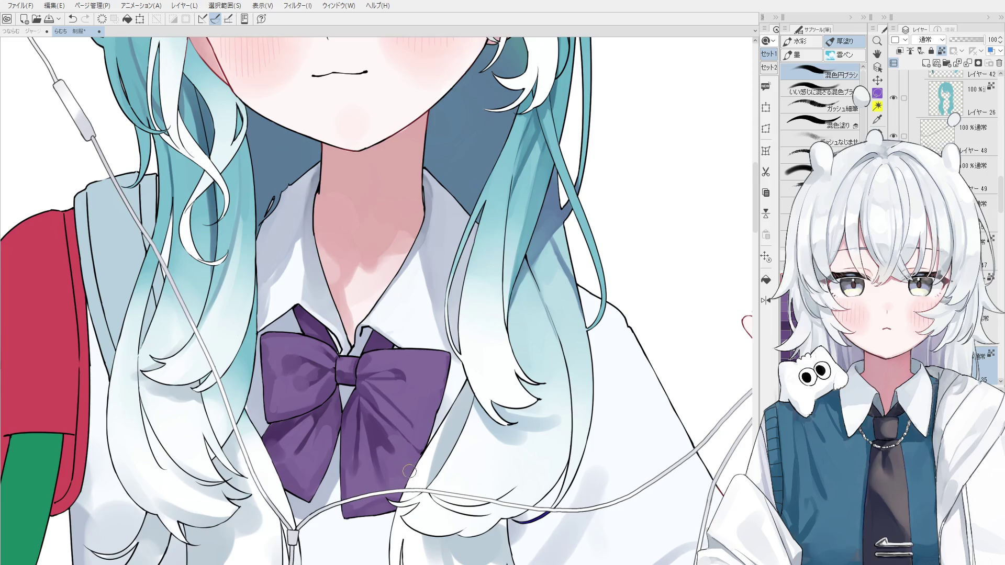
scroll(402, 449, "up", 1)
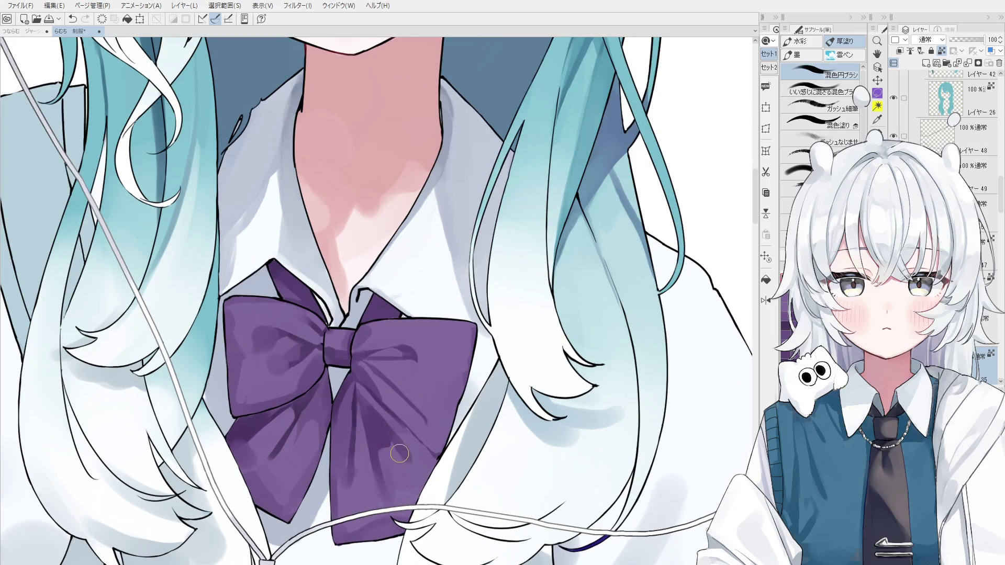
scroll(399, 453, "down", 2)
scroll(399, 453, "up", 1)
key("o")
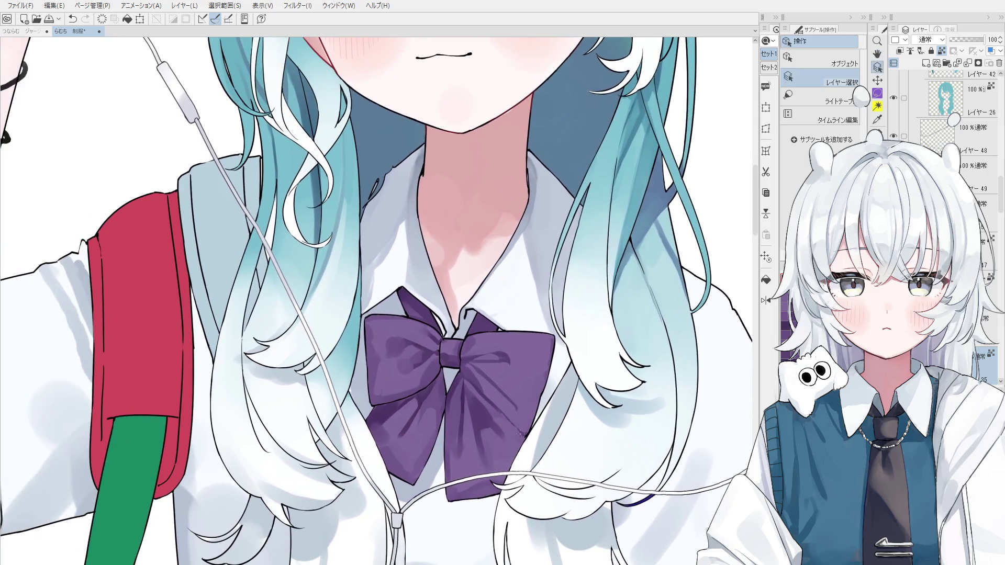
key("b")
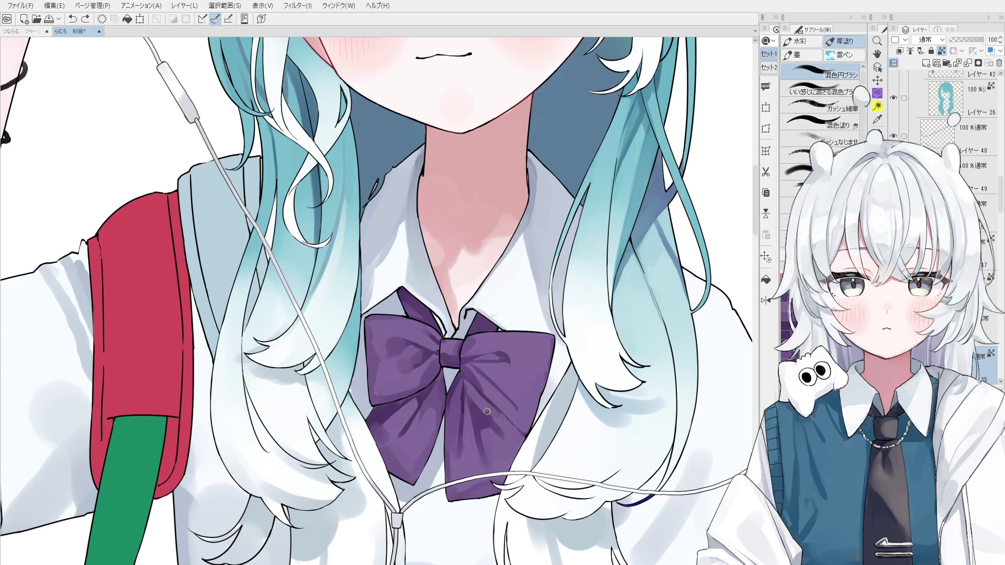
mouse_move(469, 393)
left_mouse_down()
mouse_move(503, 437)
mouse_move(508, 471)
mouse_move(534, 440)
mouse_move(503, 456)
left_mouse_up()
key("ctrl+z")
key("ctrl+z")
key("ctrl+z")
key("ctrl+z")
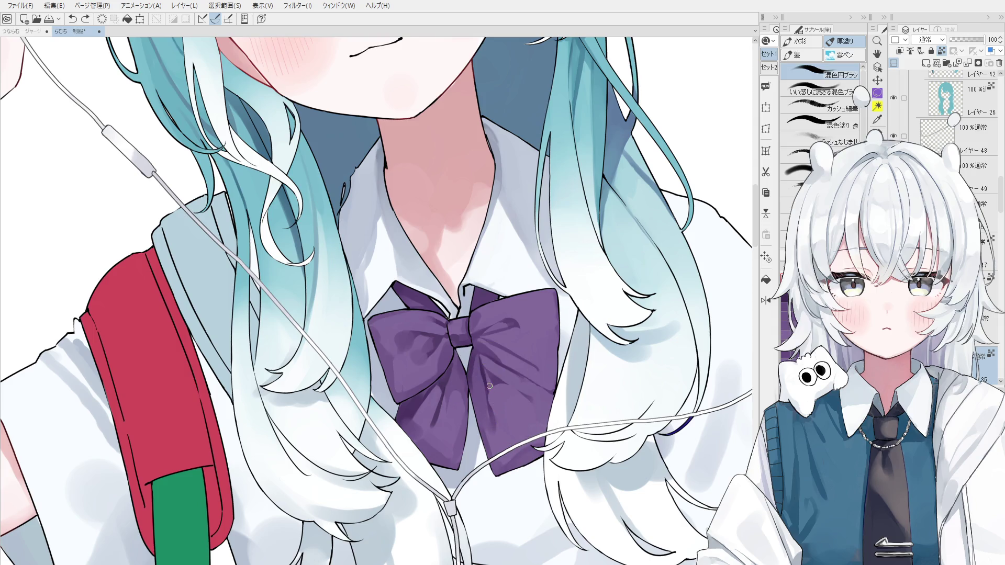
key("bracketright")
key("bracketright")
key("bracketright")
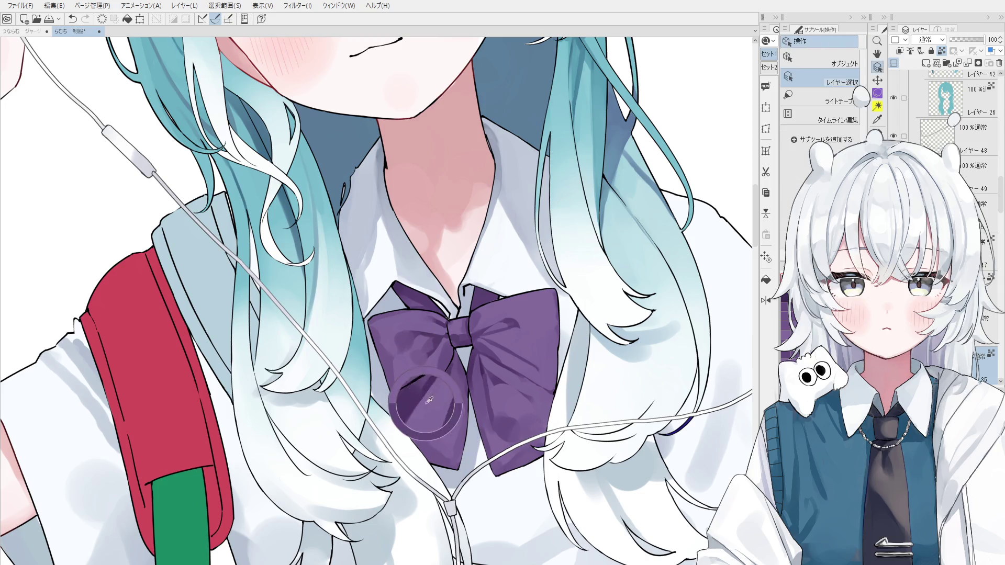
scroll(426, 413, "up", 1)
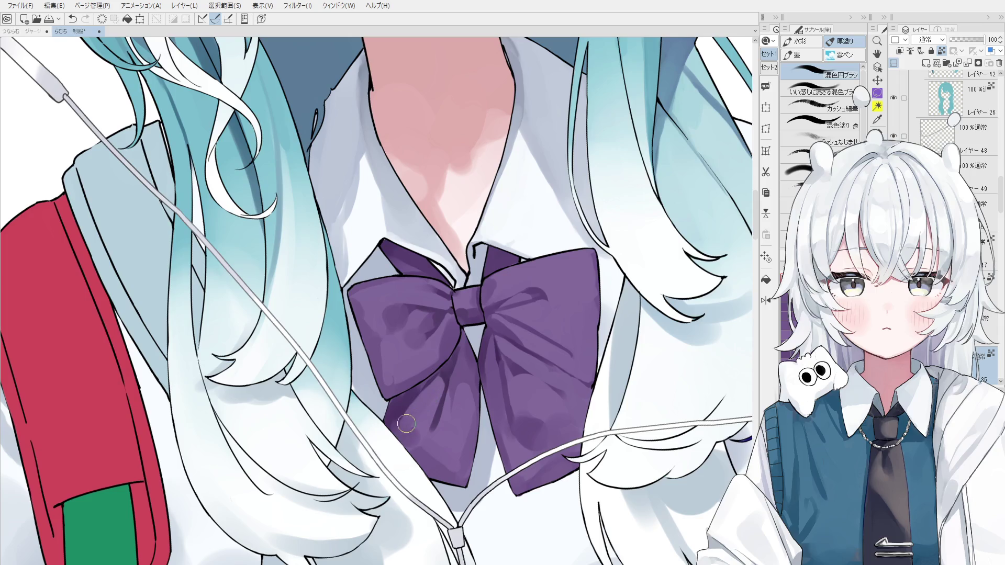
left_click(399, 400, "alt")
scroll(449, 363, "down", 1)
scroll(448, 364, "down", 1)
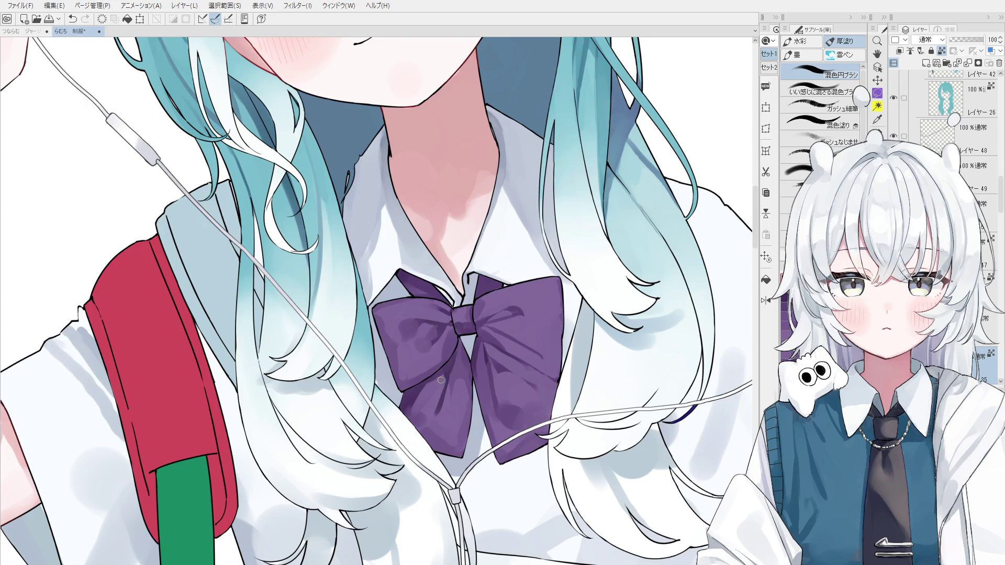
key("o")
key("b")
scroll(413, 361, "up", 2)
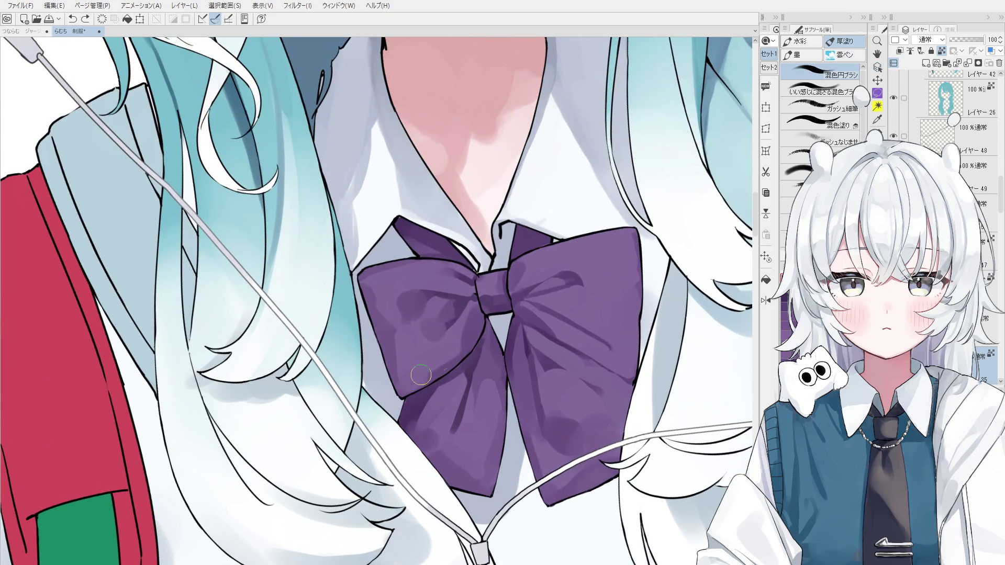
scroll(440, 361, "down", 2)
key("asciicircum")
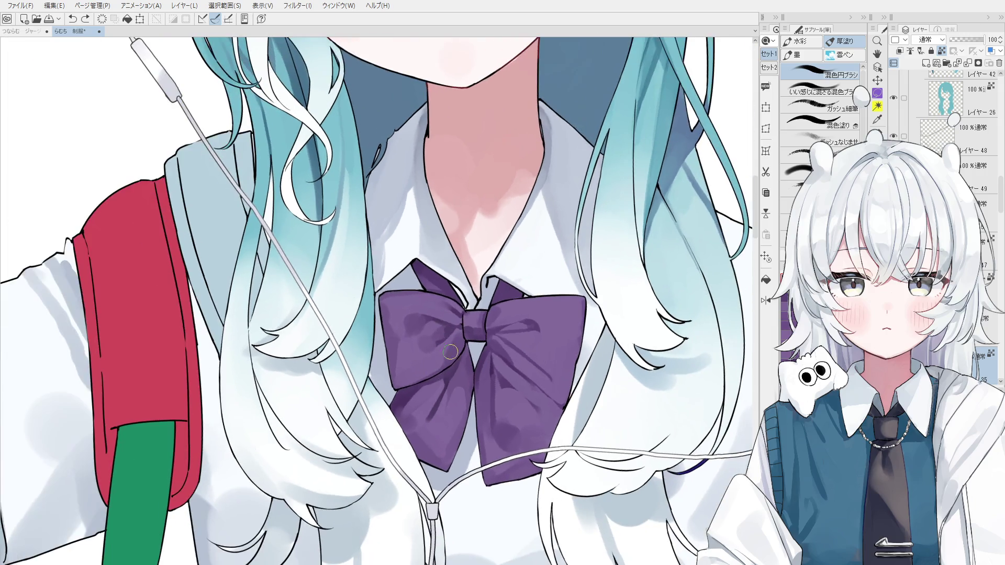
scroll(539, 367, "up", 1)
scroll(514, 373, "up", 2)
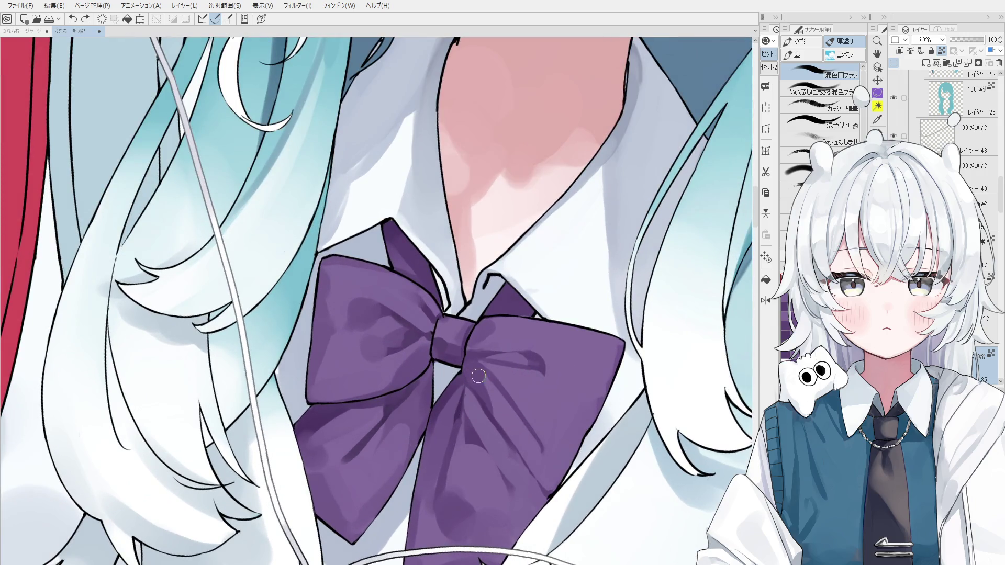
mouse_move(495, 403)
left_mouse_down()
mouse_move(479, 375)
mouse_move(490, 408)
left_mouse_up()
Step: Sample purples from the bow and blend soft shading into its lower lobe
scroll(478, 381, "down", 1)
left_click(478, 382, "alt")
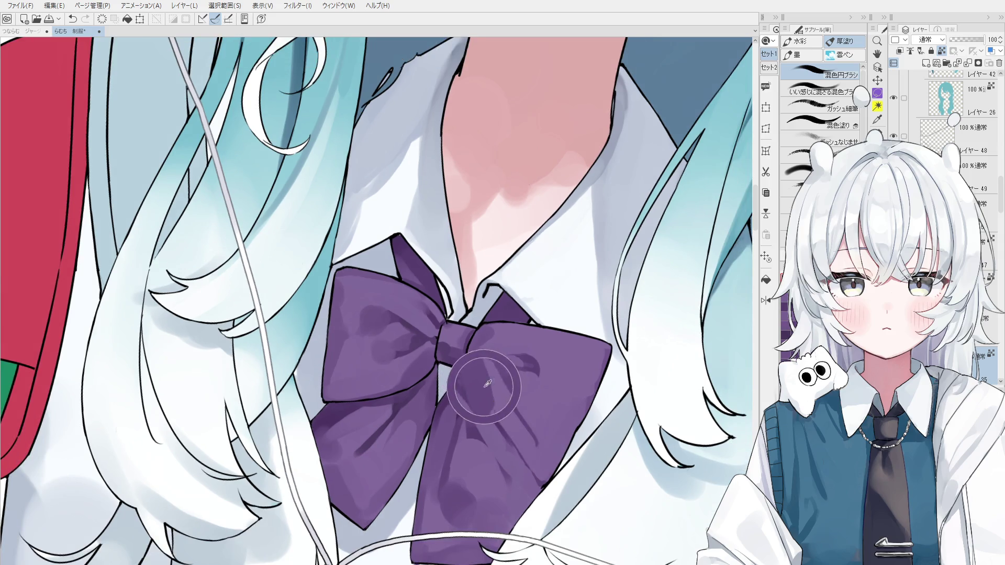
left_click(394, 409, "alt")
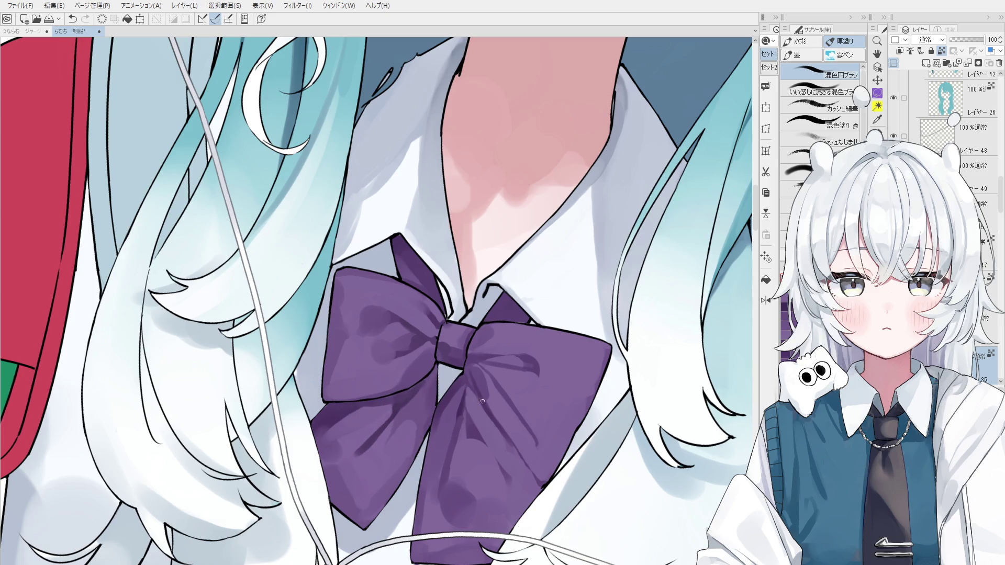
left_click(500, 403, "alt")
left_click_drag(489, 407, 533, 471)
left_click(478, 381, "alt")
left_click_drag(487, 409, 531, 479)
key("ctrl+z")
left_click(485, 417, "alt")
left_click_drag(500, 437, 533, 493)
left_click(486, 437, "alt")
left_click_drag(479, 440, 521, 500)
Step: Rework the lower lobe shading with repeated blending strokes, undoing those that miss
scroll(515, 463, "down", 2)
key("ctrl+z")
left_click_drag(505, 429, 541, 469)
key("ctrl+z")
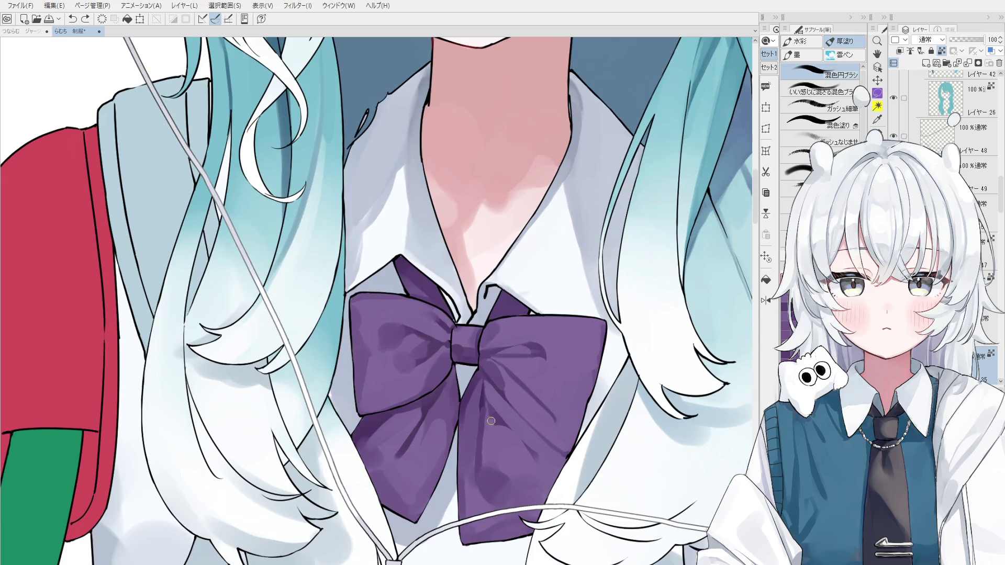
left_click_drag(495, 423, 519, 449)
mouse_move(497, 417)
left_mouse_down()
mouse_move(489, 422)
mouse_move(501, 430)
mouse_move(509, 373)
left_mouse_up()
key("ctrl+z")
scroll(501, 430, "down", 2)
key("ctrl+z")
mouse_move(509, 413)
left_mouse_down()
mouse_move(510, 382)
mouse_move(508, 413)
mouse_move(539, 445)
left_mouse_up()
key("ctrl+z")
scroll(528, 418, "down", 1)
left_click_drag(528, 395, 523, 376)
key("ctrl+z")
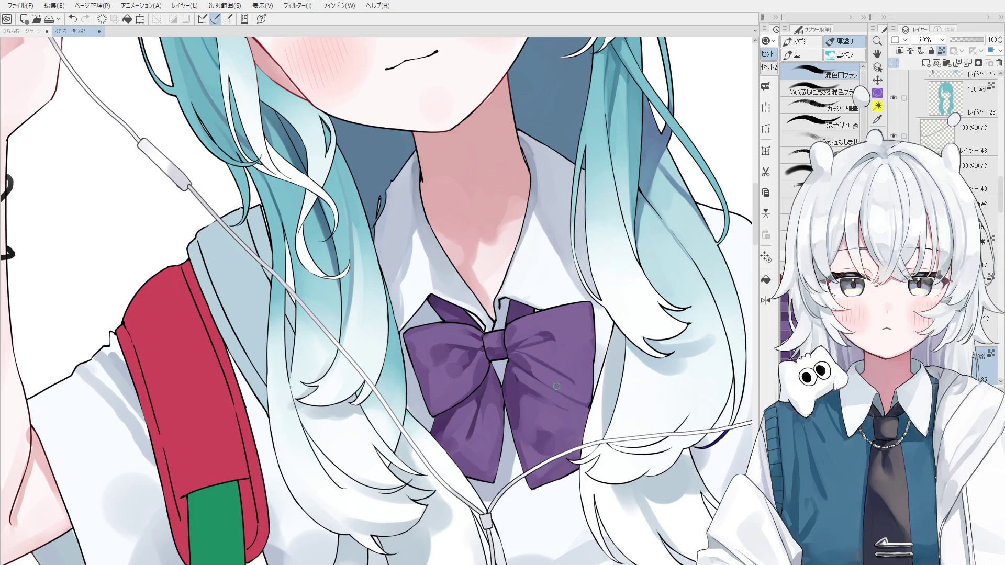
Step: Straighten the view and dab fresh shading onto the bow, dropping the darker lower shadow
left_click_drag(555, 387, 502, 405)
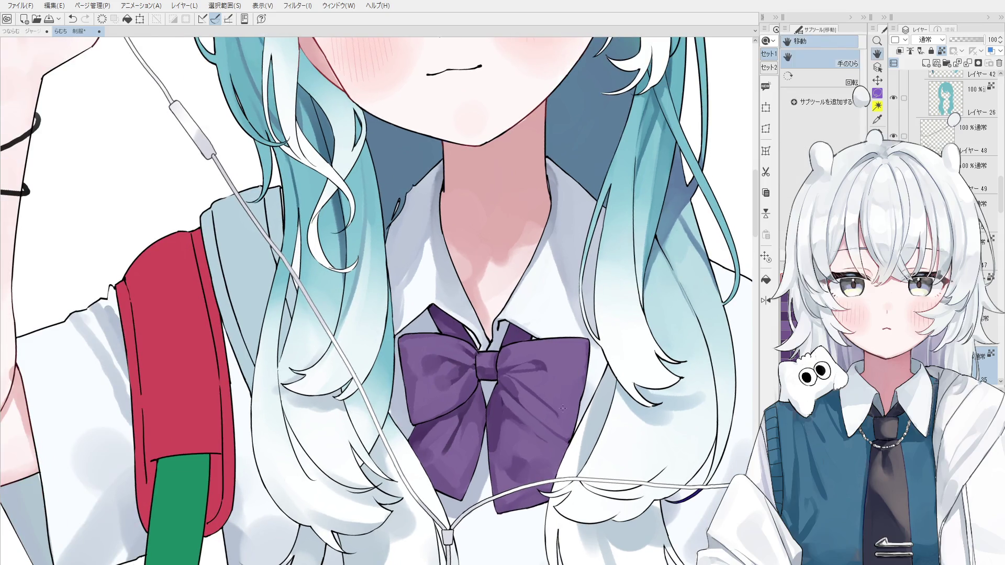
scroll(501, 404, "up", 2)
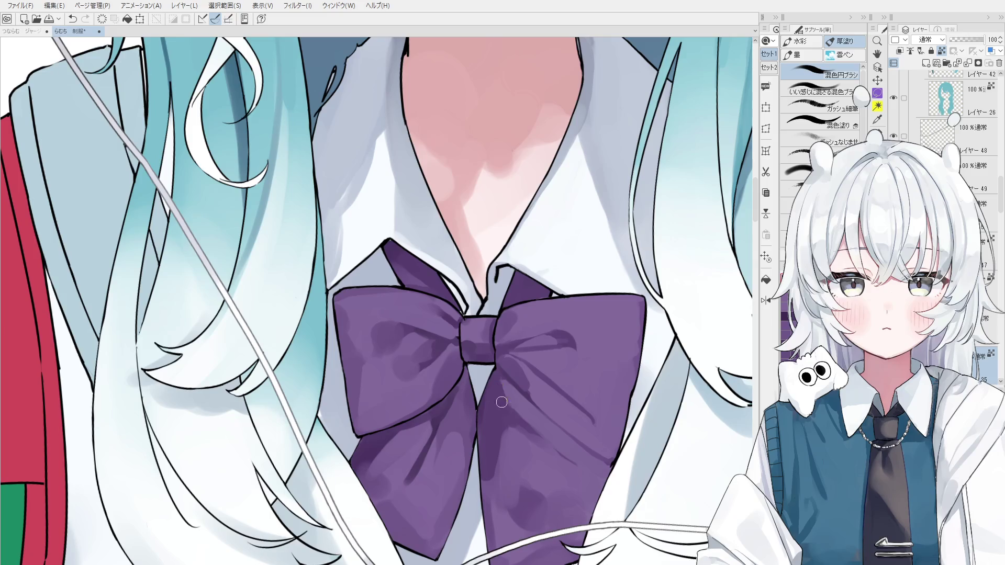
key("ctrl+z")
left_click(508, 389)
scroll(509, 397, "down", 3)
scroll(518, 416, "up", 2)
scroll(514, 411, "up", 1)
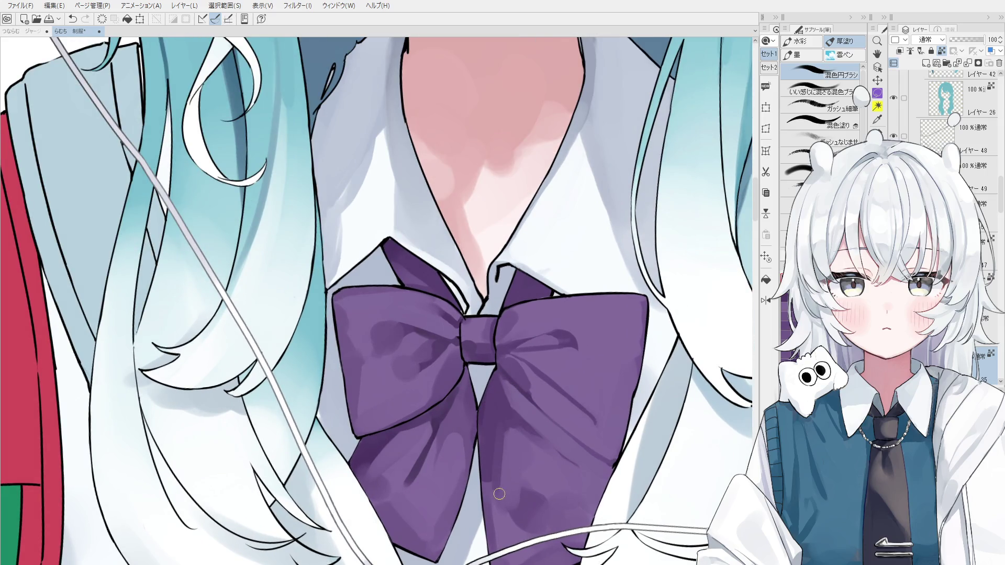
scroll(547, 469, "down", 1)
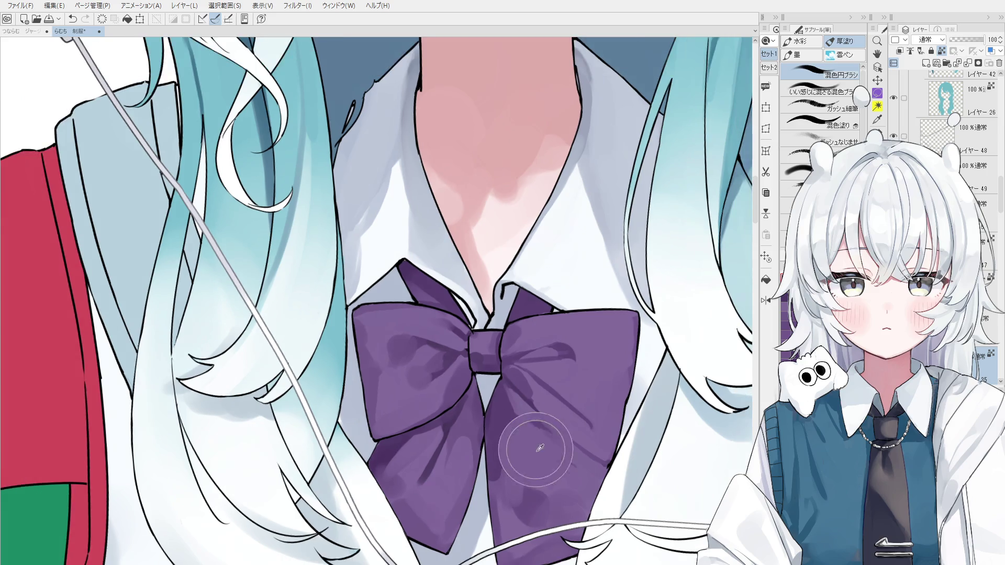
mouse_move(531, 526)
left_mouse_down()
mouse_move(529, 489)
mouse_move(544, 480)
left_mouse_up()
key("ctrl+z")
key("ctrl+z")
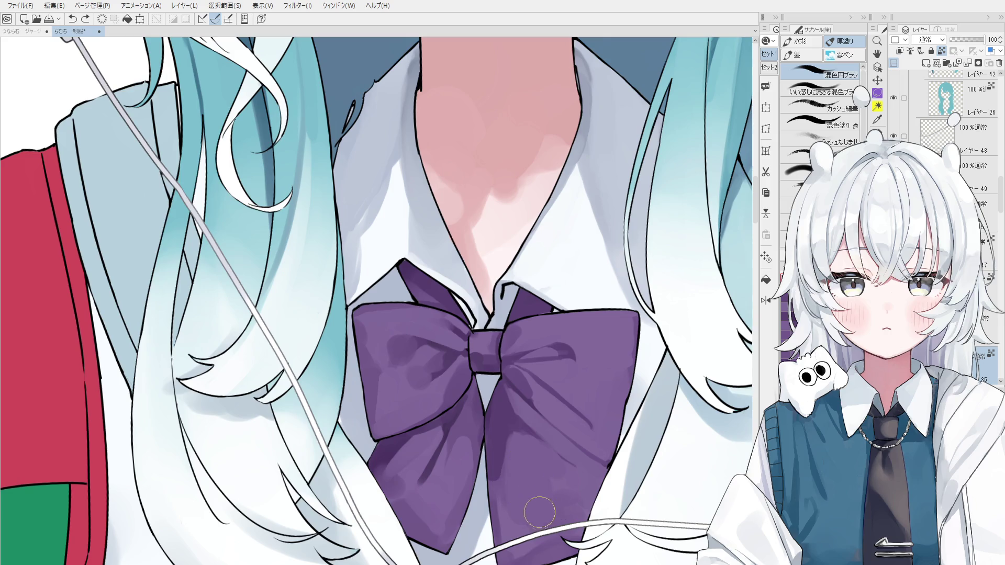
Step: Shrink the brush and bring the whole character into view
scroll(534, 487, "down", 1)
left_click_drag(526, 466, 520, 417)
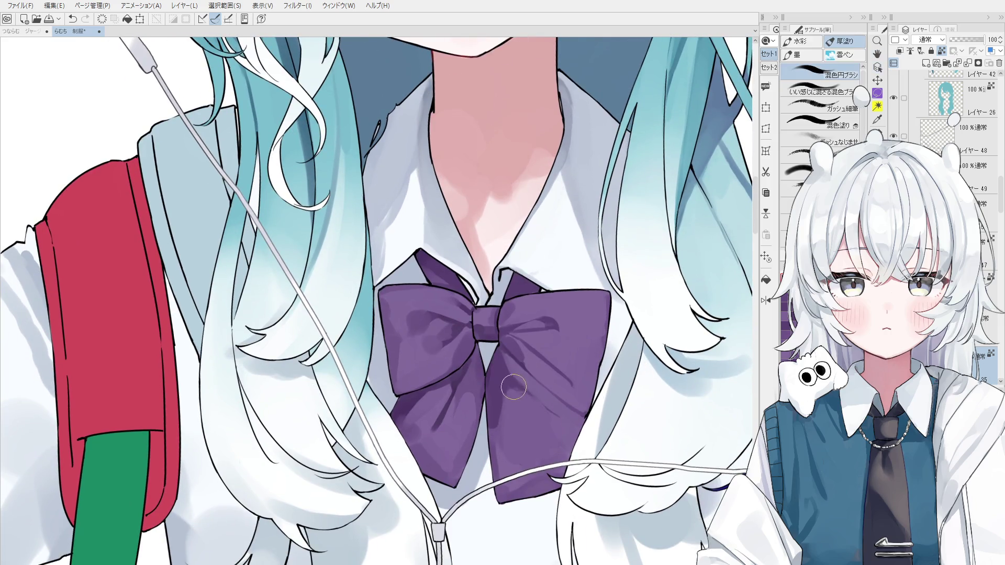
scroll(538, 416, "down", 2)
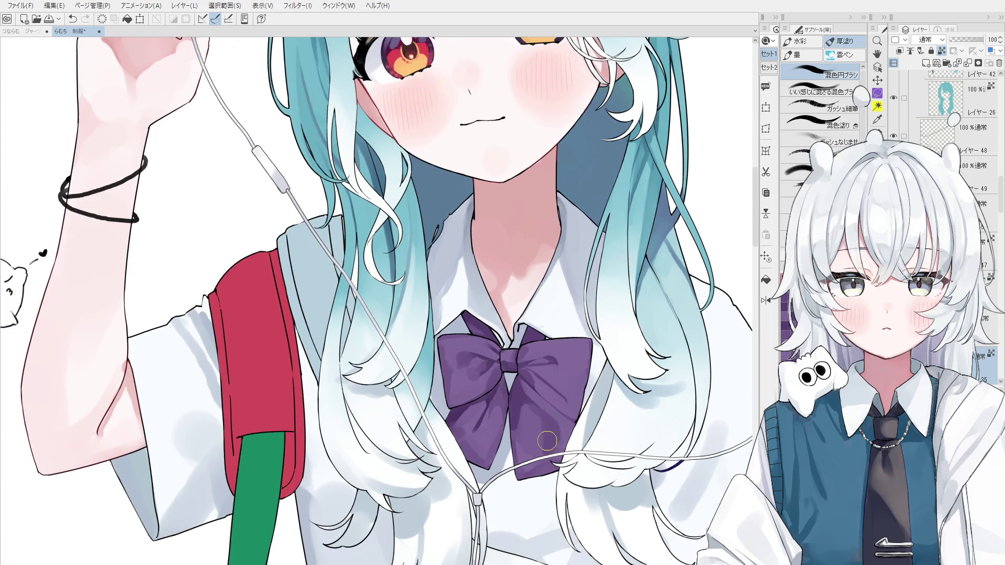
key("bracketleft")
key("bracketleft")
key("bracketleft")
key("h")
scroll(524, 418, "down", 3)
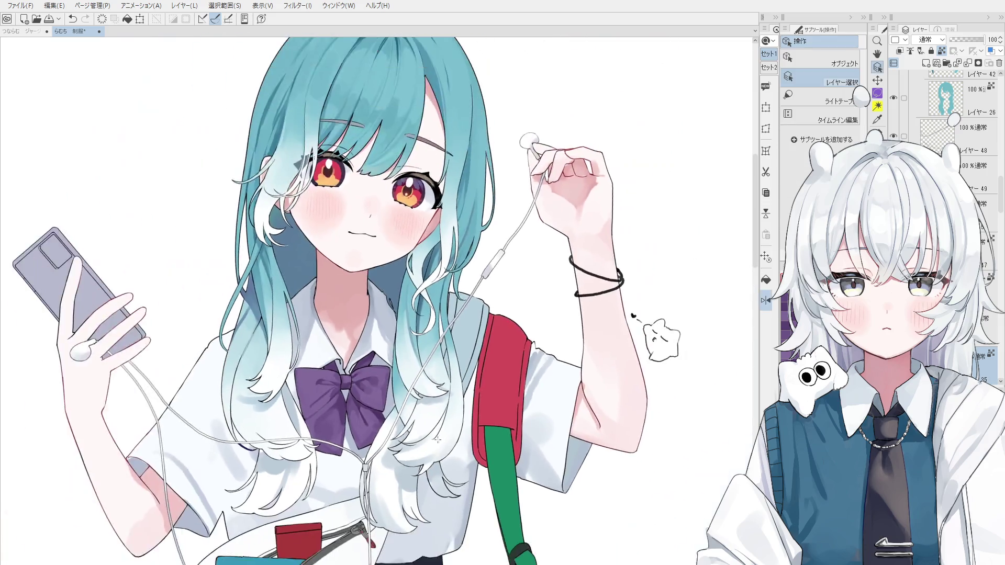
left_click_drag(366, 433, 415, 455)
scroll(415, 456, "up", 3)
key("b")
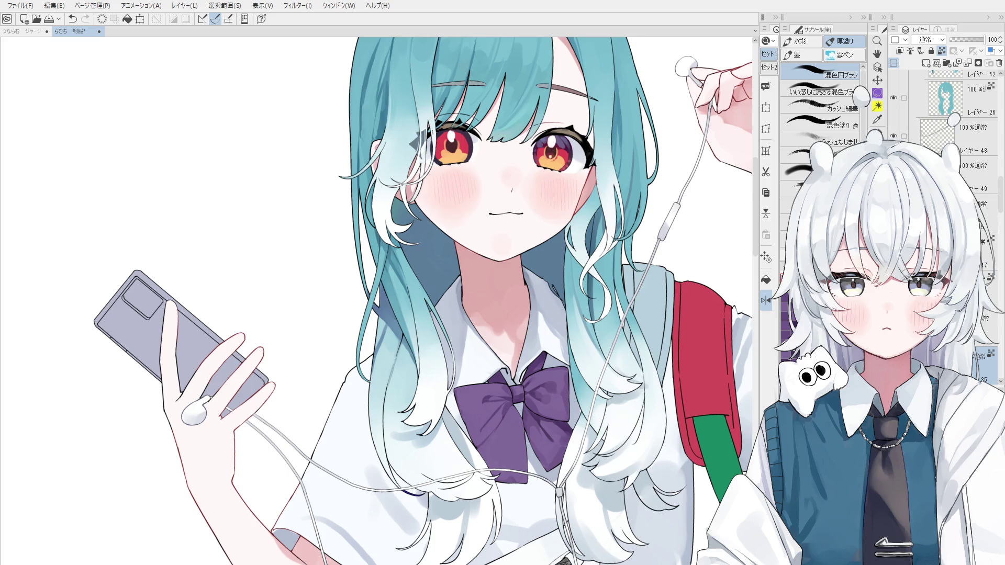
Step: Move the view up over the face and select the collar-area layer from the canvas
key("space")
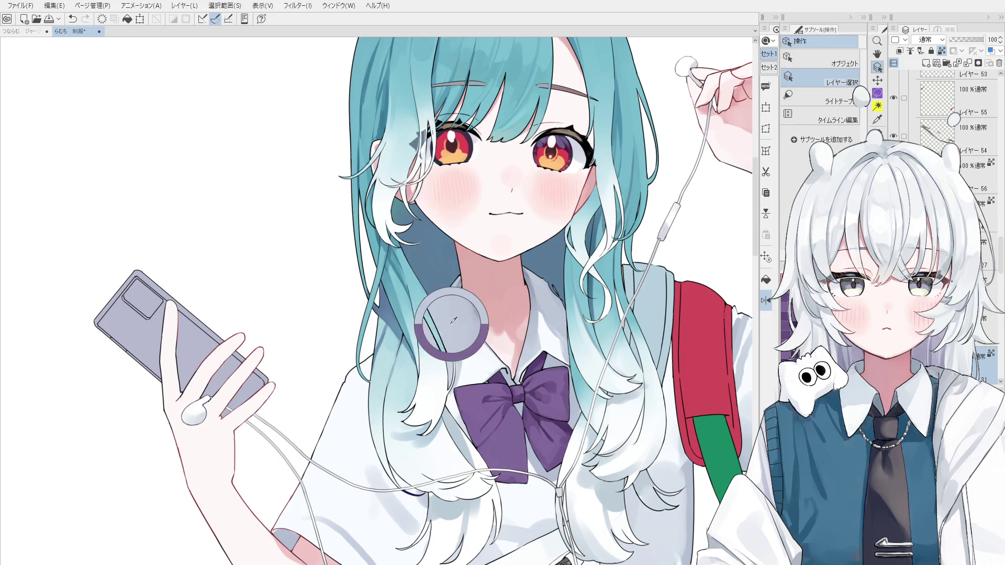
left_click_drag(457, 376, 459, 356)
scroll(458, 356, "up", 6)
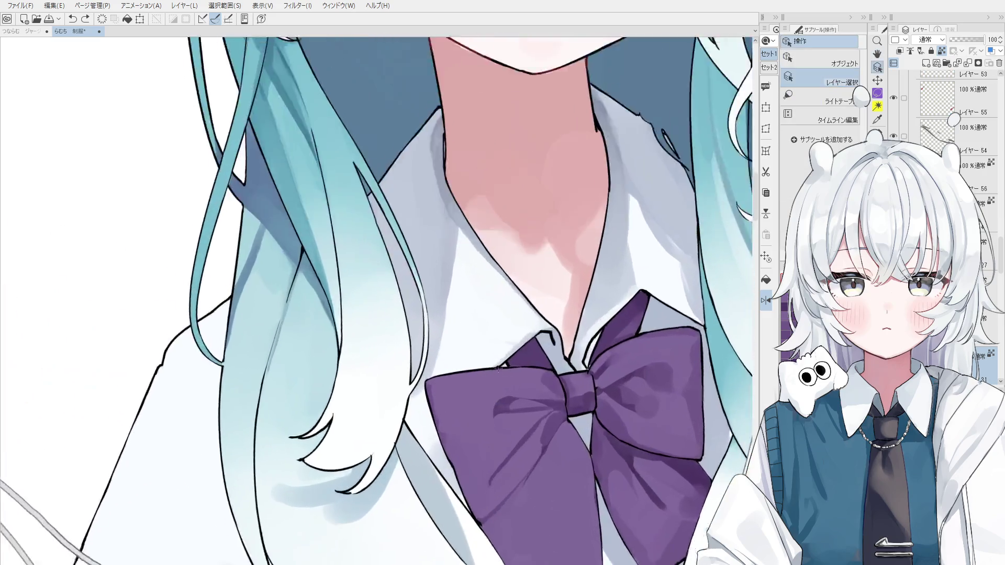
left_click(501, 365, "ctrl+shift")
scroll(501, 365, "down", 5)
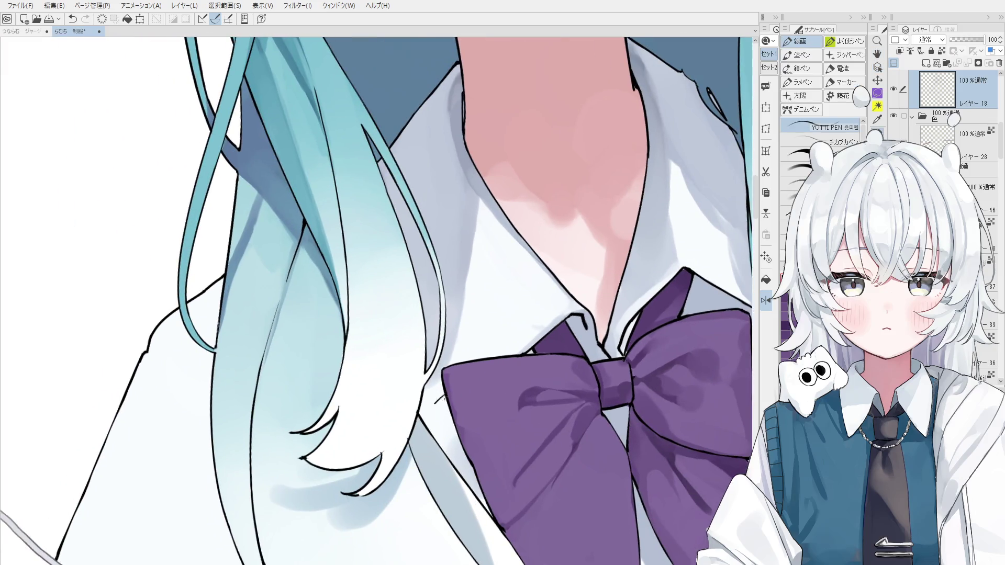
Step: Undo and redo the last stroke, straighten the tilted view, and pick the painted area's layer
key("ctrl+z")
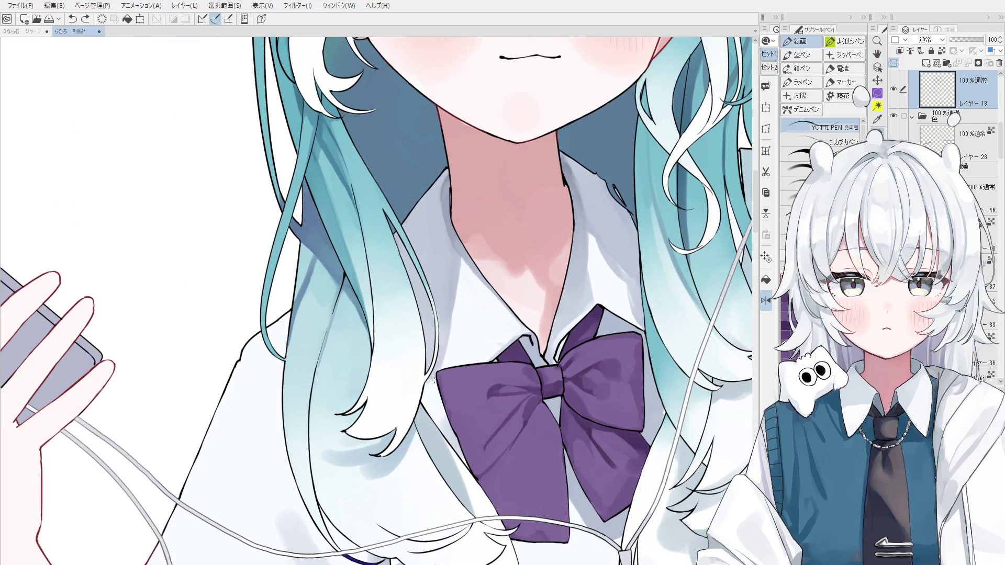
key("ctrl+y")
scroll(435, 380, "down", 5)
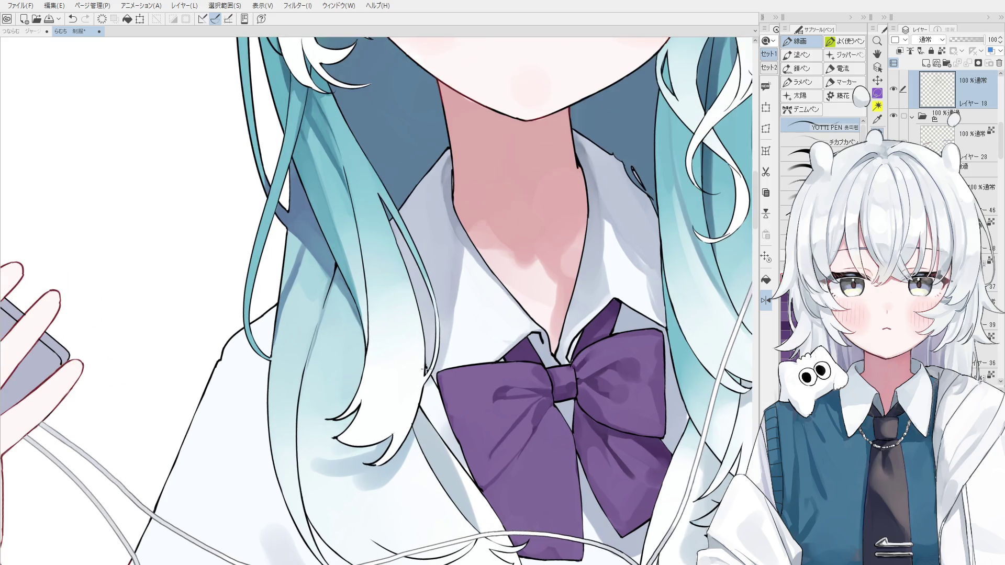
key("ctrl+alt+0")
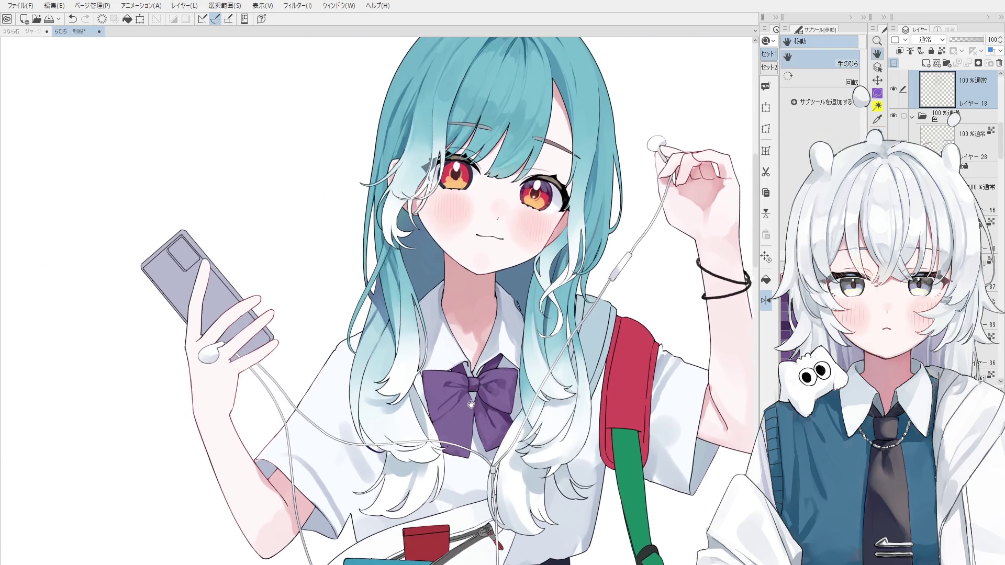
left_click(430, 401, "ctrl+shift")
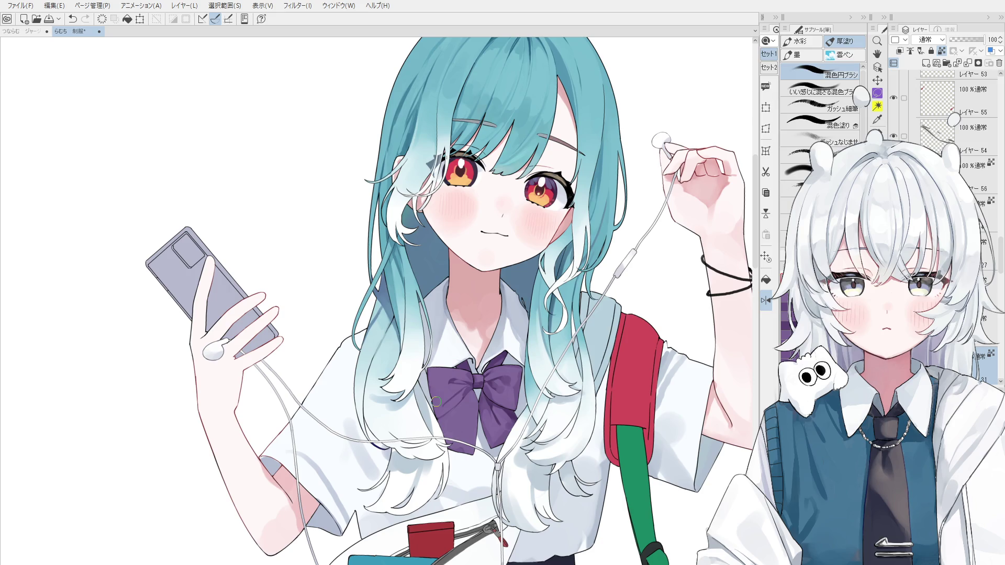
Step: With a smaller blending brush, try a short grey stroke on the sleeve and undo it
key("space")
left_click_drag(387, 461, 390, 366)
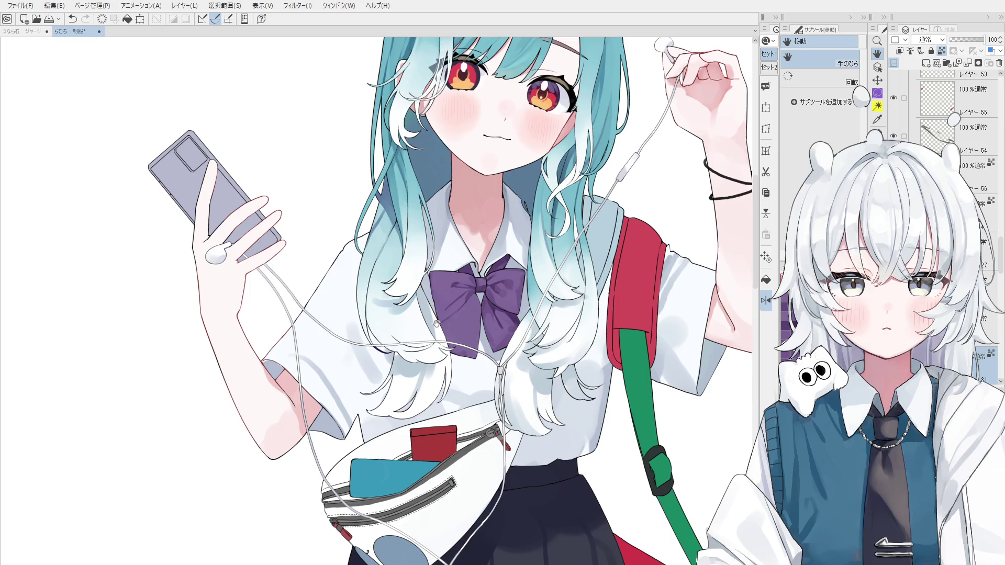
left_click_drag(372, 443, 414, 462)
key("b")
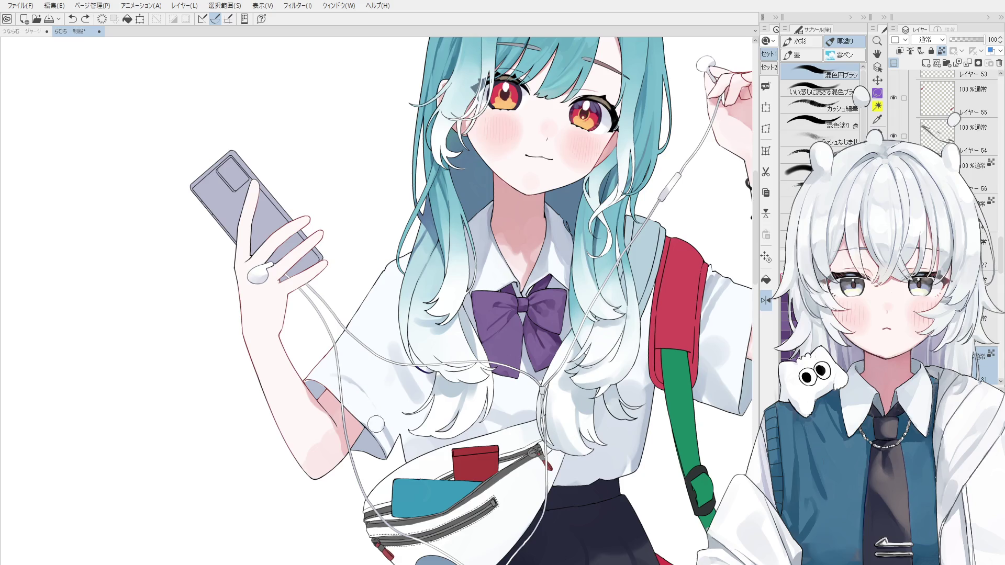
mouse_move(368, 408)
left_mouse_down()
mouse_move(361, 390)
mouse_move(390, 427)
left_mouse_up()
mouse_move(359, 382)
left_mouse_down()
mouse_move(393, 382)
mouse_move(367, 395)
mouse_move(380, 412)
left_mouse_up()
key("ctrl+z")
key("ctrl+z")
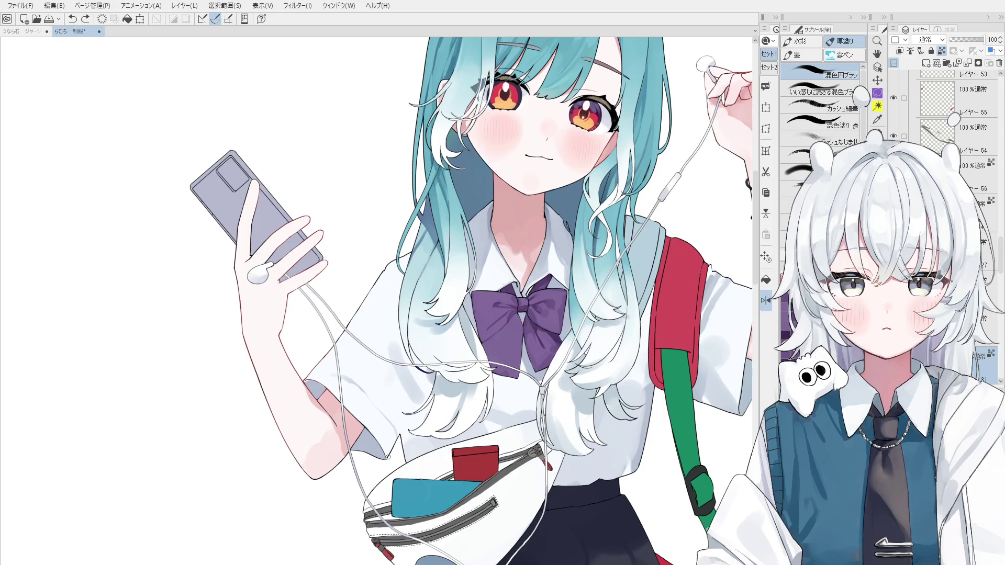
Step: With a larger brush, attempt blending strokes along the hair and sleeve edge, undoing each
key("bracketright")
scroll(398, 414, "down", 2)
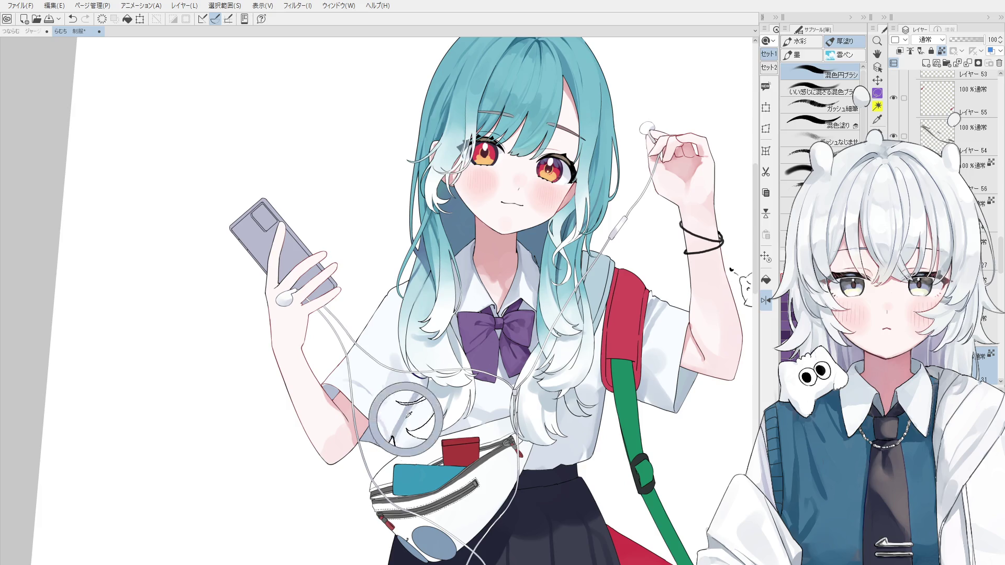
key("ctrl+z")
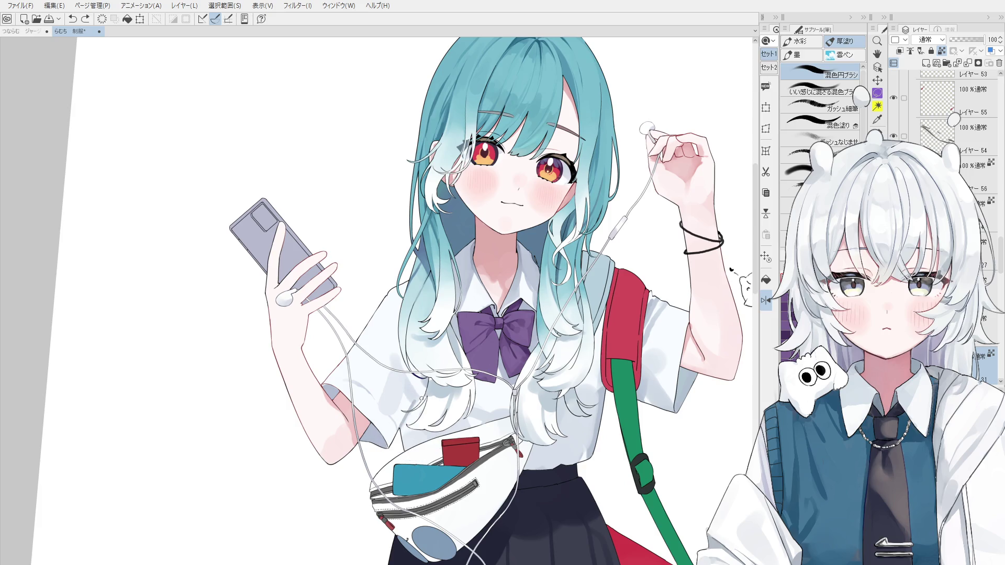
left_click_drag(410, 416, 402, 425)
key("ctrl+z")
mouse_move(408, 387)
left_mouse_down()
mouse_move(393, 433)
mouse_move(402, 377)
mouse_move(367, 379)
mouse_move(403, 343)
left_mouse_up()
key("ctrl+z")
key("ctrl+z")
key("ctrl+z")
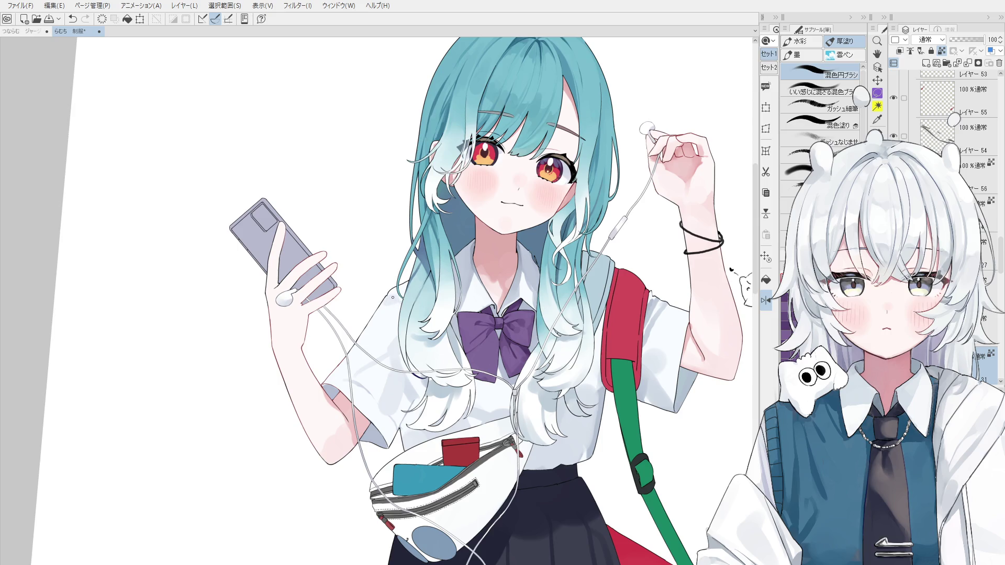
scroll(420, 340, "up", 2)
Step: Brush light shading onto the shirt beside the hair, then mirror the canvas view horizontally
key("space")
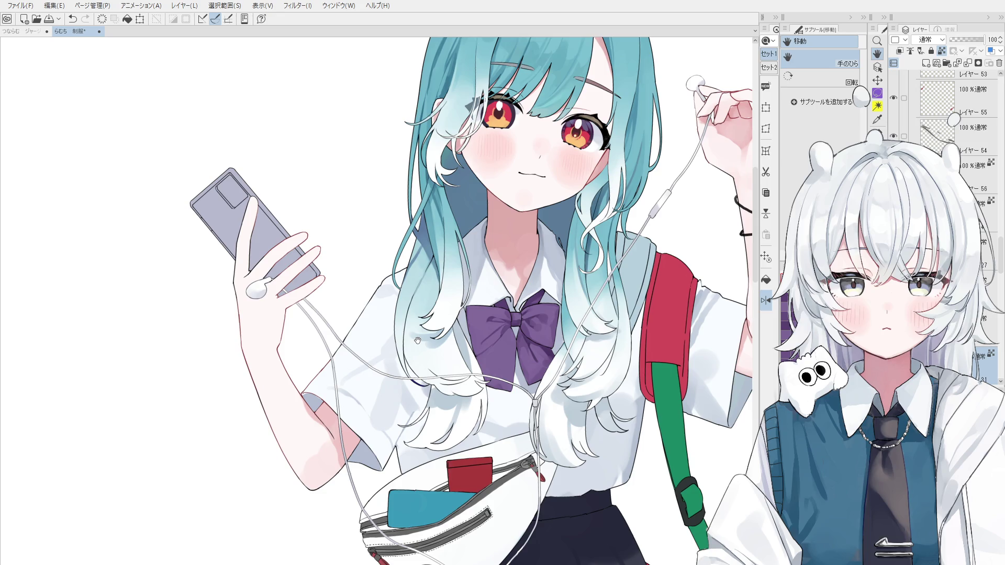
key("o")
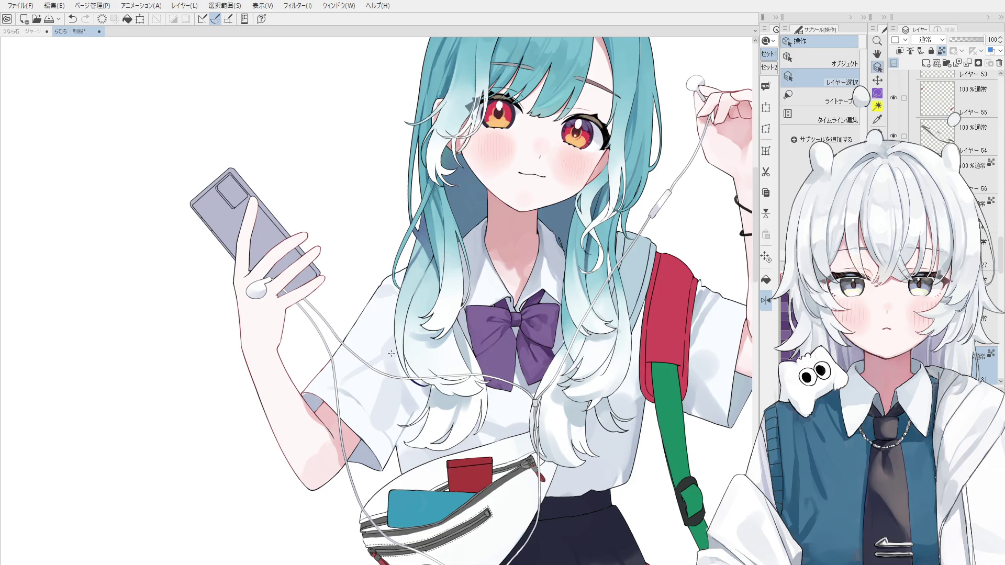
key("b")
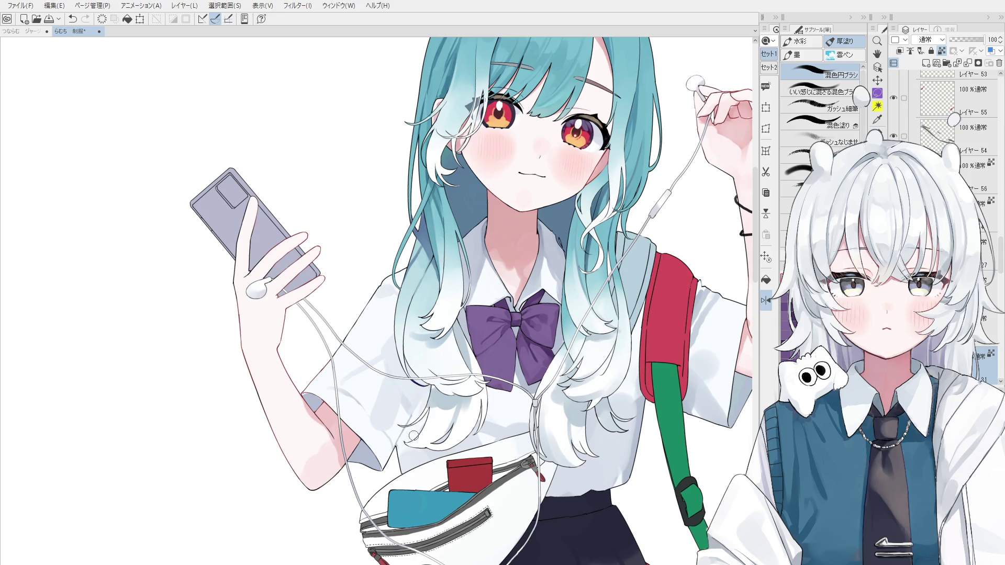
left_click_drag(413, 436, 419, 433)
key("ctrl+z")
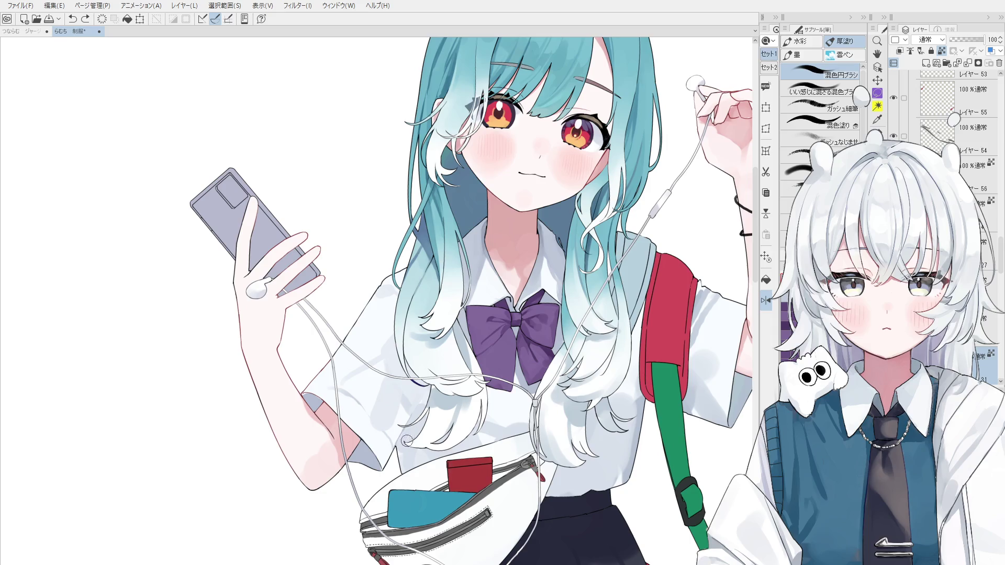
left_click_drag(427, 445, 445, 458)
key("h")
left_click_drag(320, 326, 389, 320)
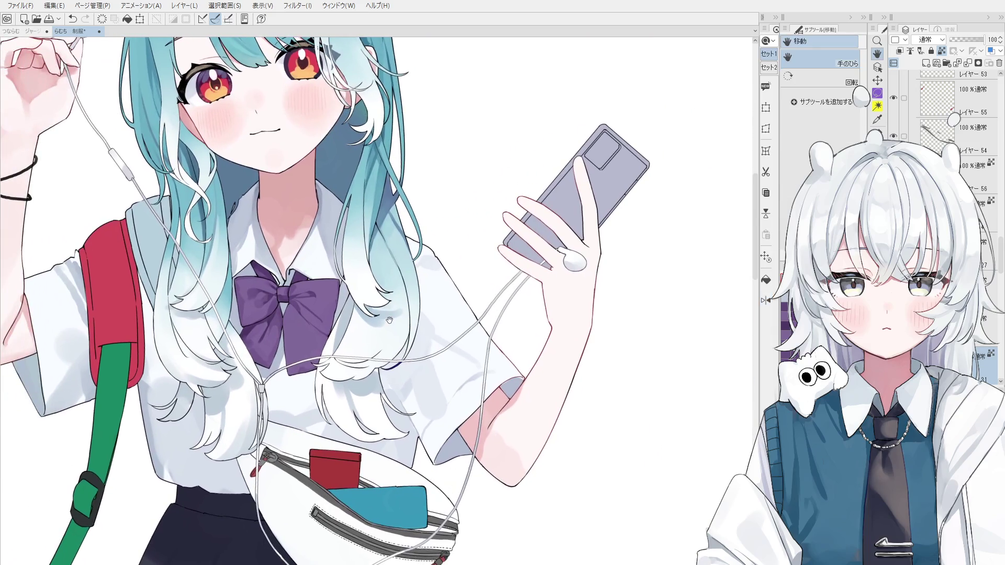
Step: Undo the last stroke and repaint the earphone cord hanging near the purple bow
scroll(389, 320, "down", 3)
scroll(389, 320, "up", 2)
key("b")
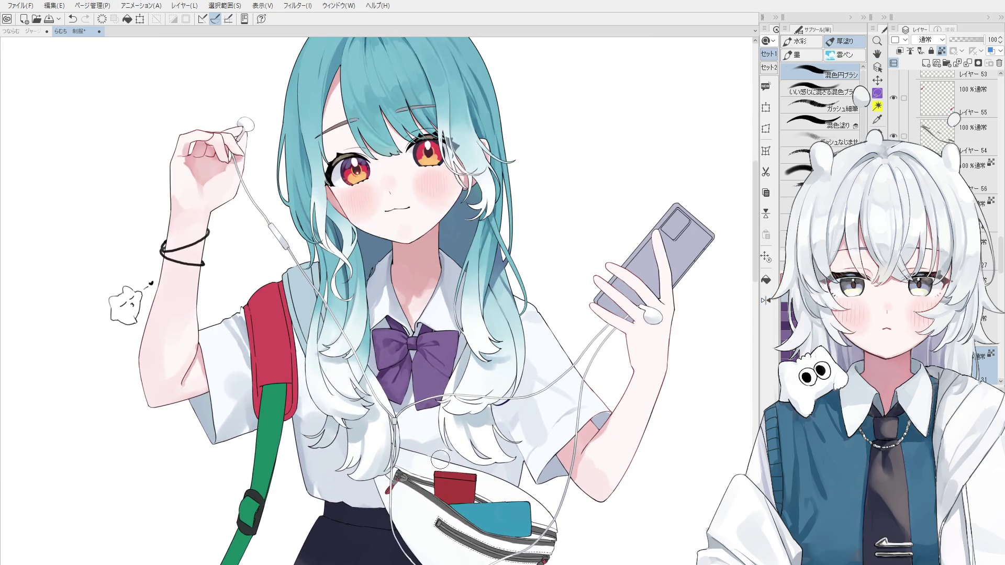
scroll(437, 454, "up", 1)
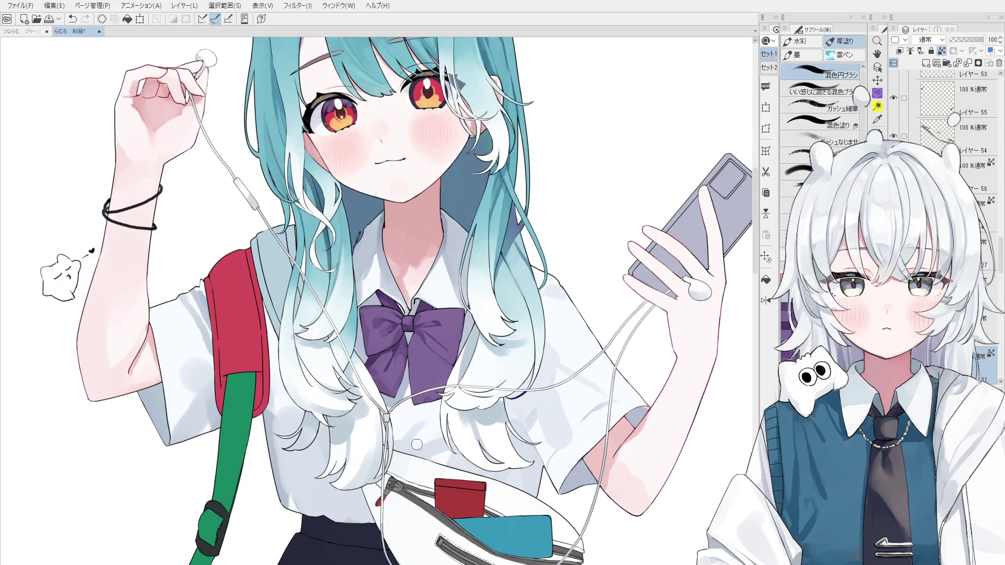
scroll(434, 444, "down", 1)
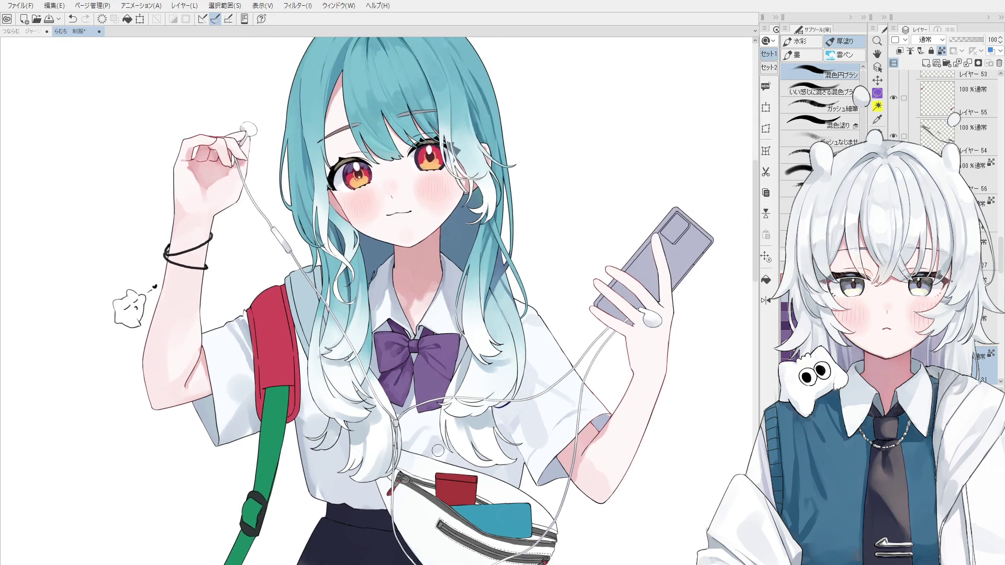
key("ctrl+z")
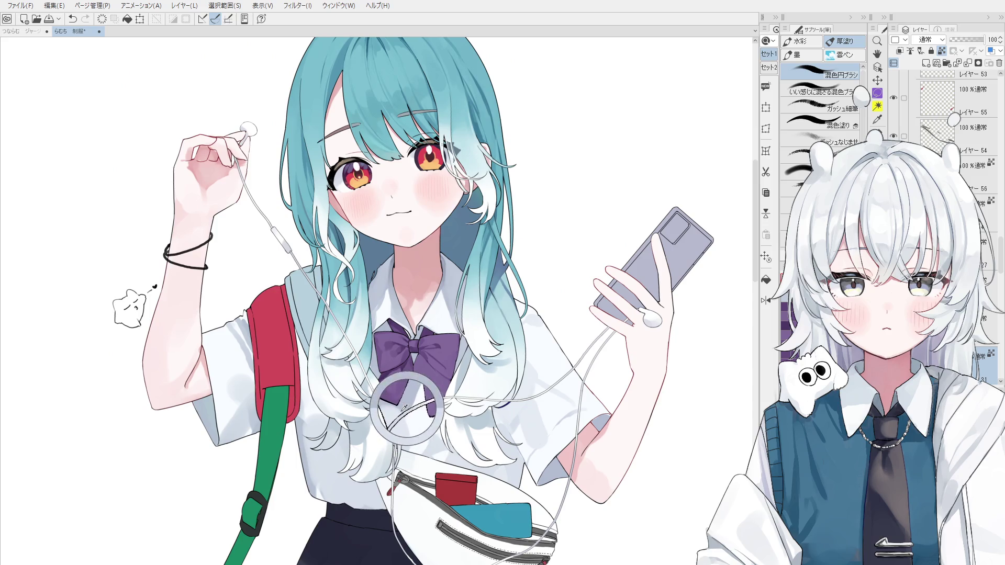
left_click_drag(398, 408, 408, 465)
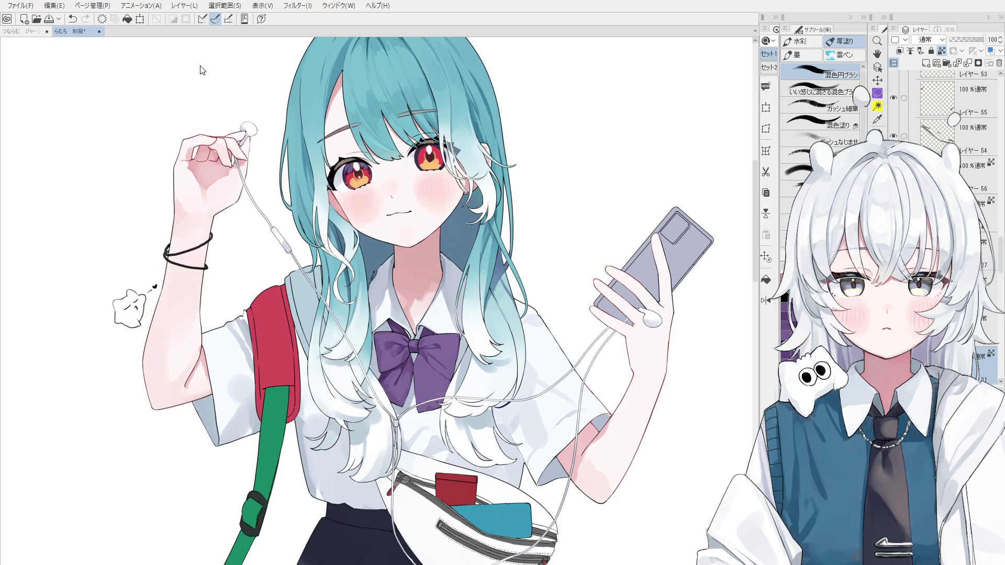
Step: Zoom in on the cord area and shrink the brush for finer touch-ups
scroll(466, 266, "down", 5)
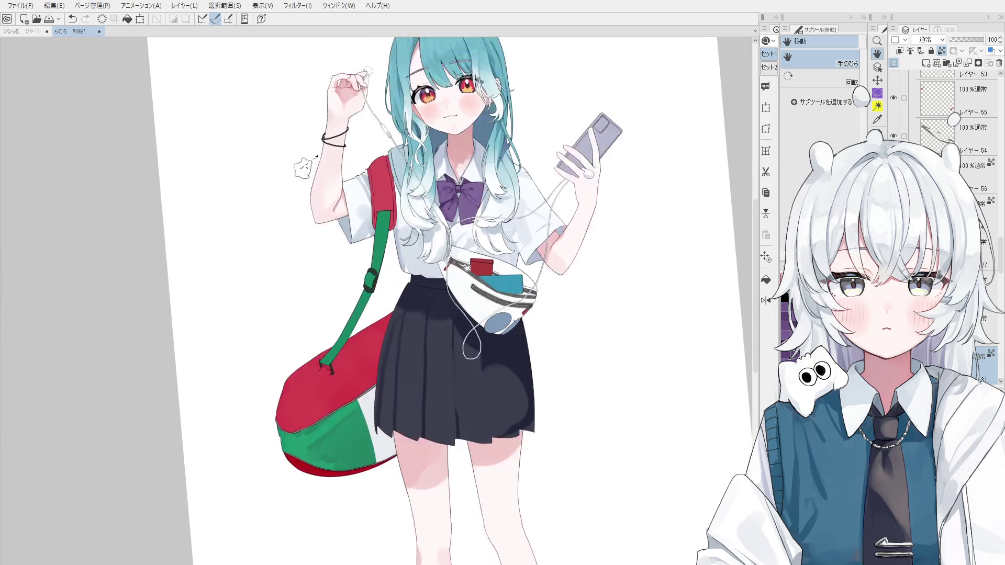
scroll(467, 266, "down", 3)
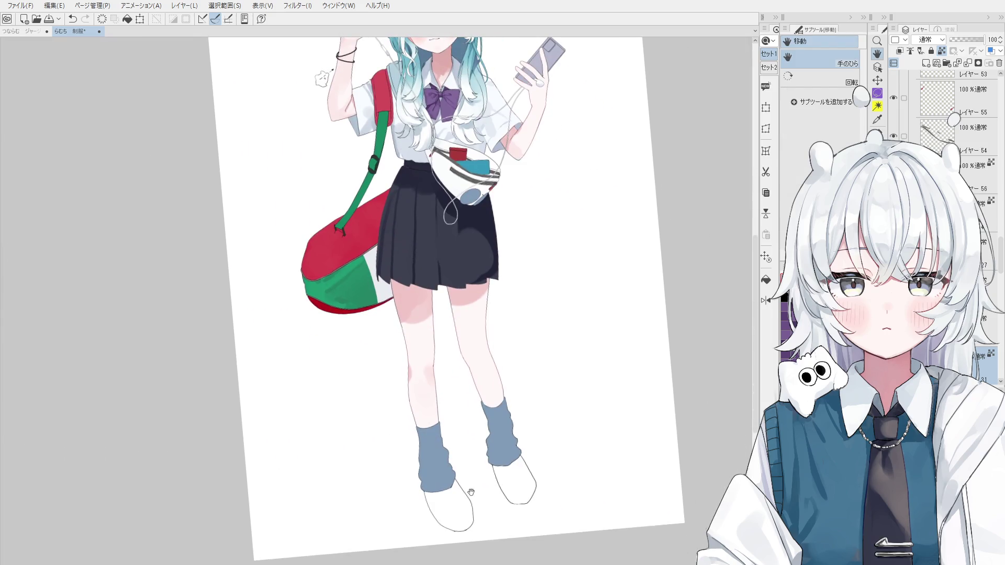
scroll(471, 492, "up", 3)
key("o")
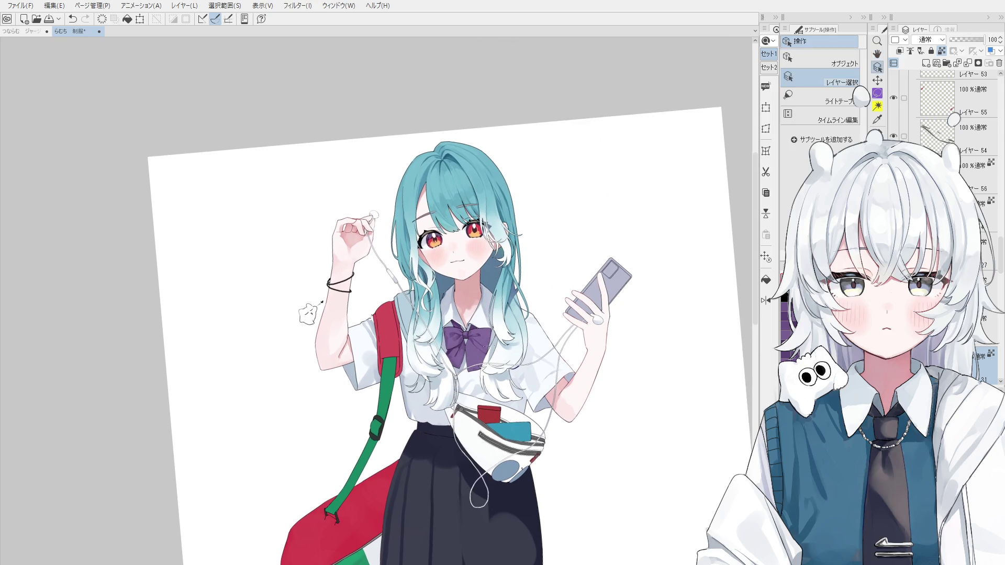
scroll(462, 390, "up", 3)
key("b")
key("bracketleft")
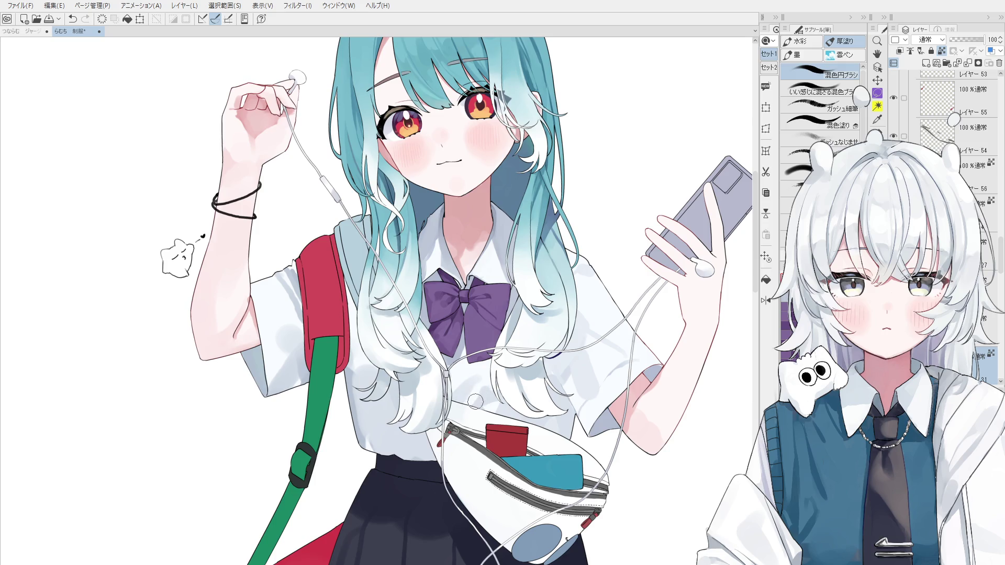
key("bracketleft")
key("bracketleft")
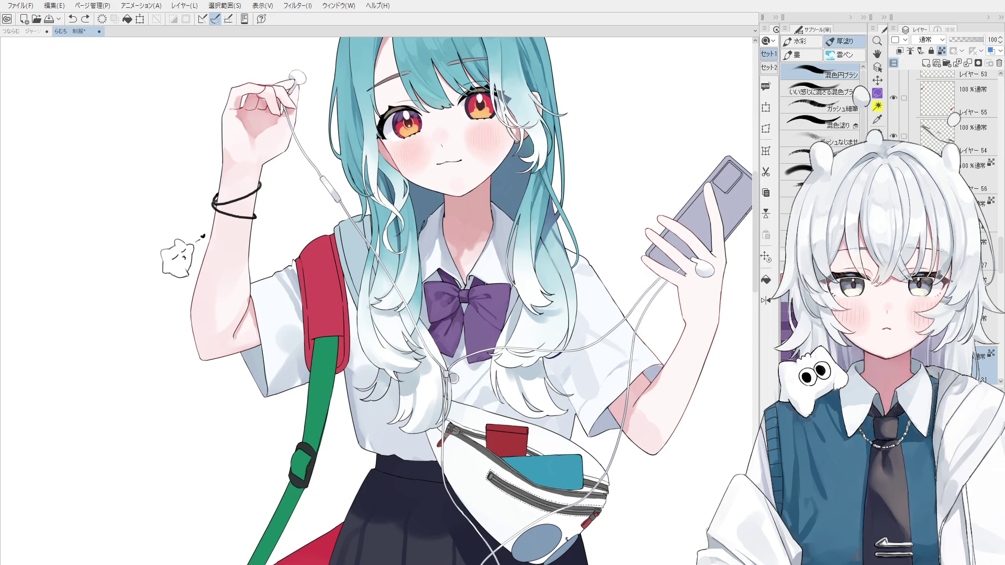
key("bracketright")
key("bracketright")
key("bracketright")
key("bracketleft")
key("bracketleft")
key("bracketleft")
left_click(455, 371)
key("[")
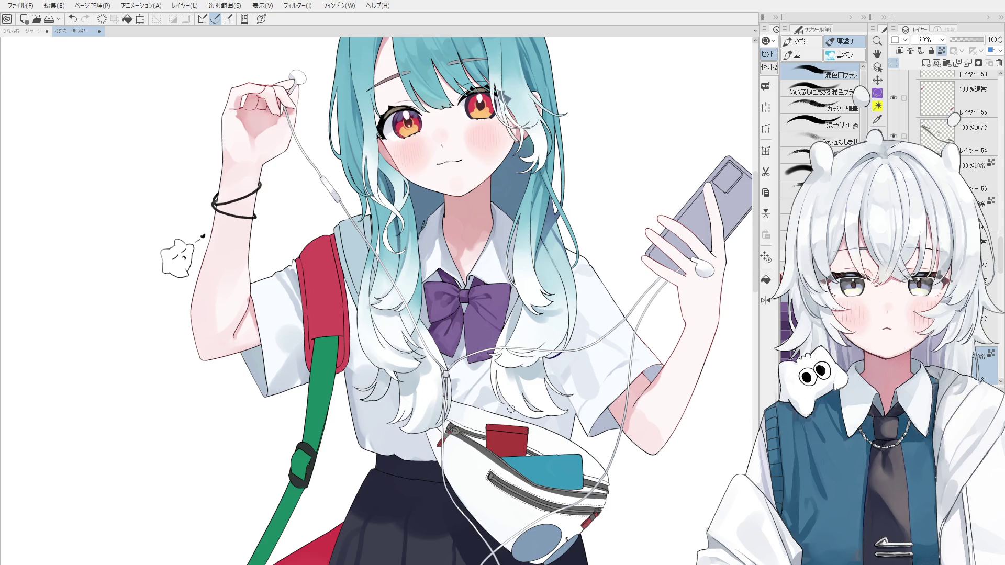
key("ctrl+z")
key("o")
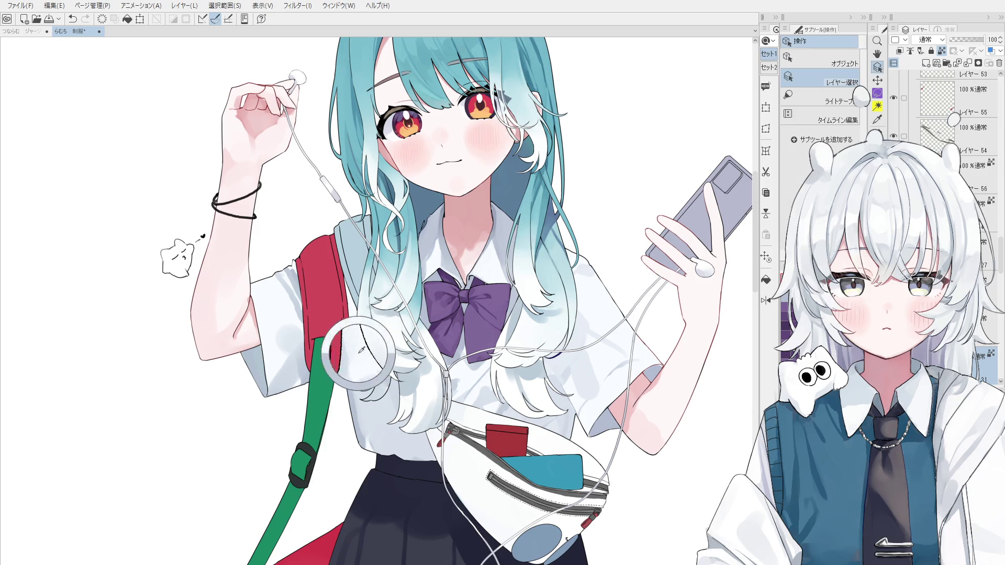
Step: Rotate the view slightly, then sample a shirt shadow colour, discarding a faint test stroke
key("b")
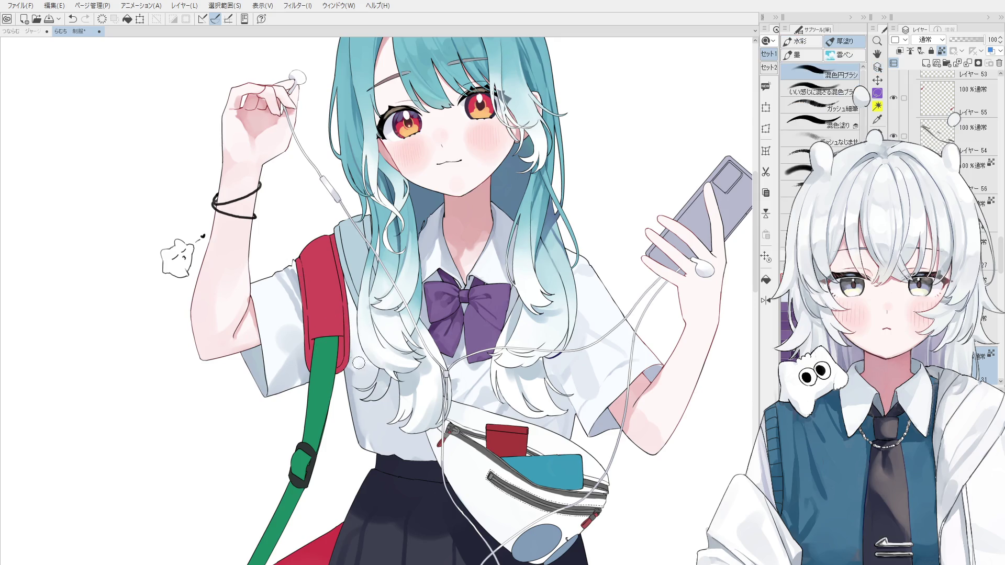
key("ctrl+minus")
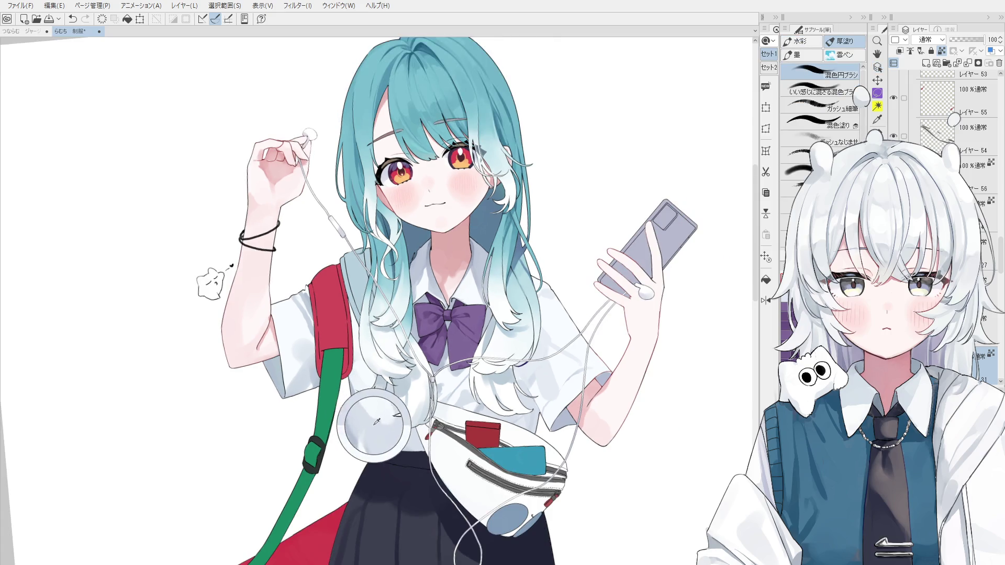
left_click_drag(385, 419, 373, 398)
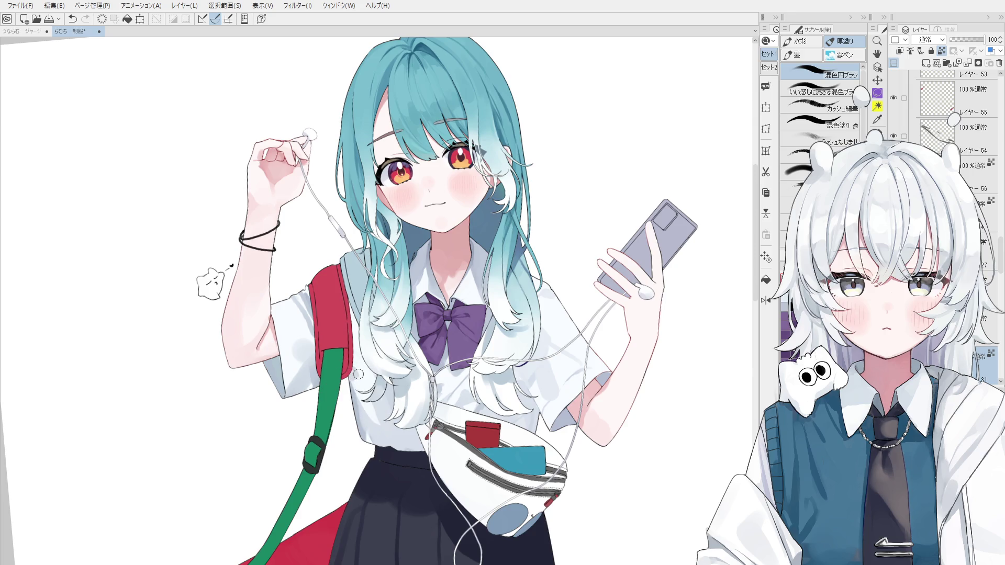
scroll(354, 375, "up", 2)
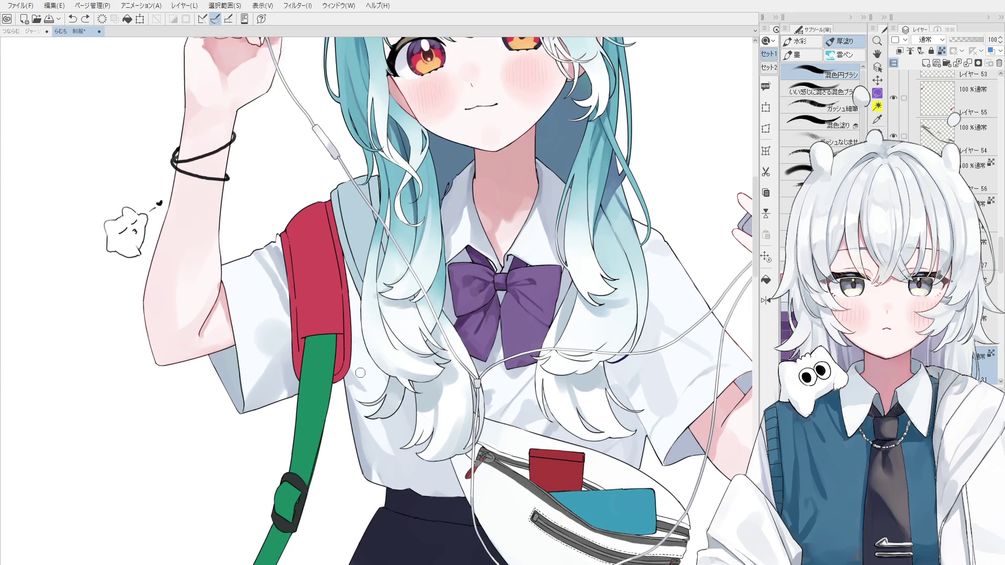
scroll(360, 372, "down", 1)
mouse_move(368, 404)
left_mouse_down()
mouse_move(375, 453)
mouse_move(365, 436)
left_mouse_up()
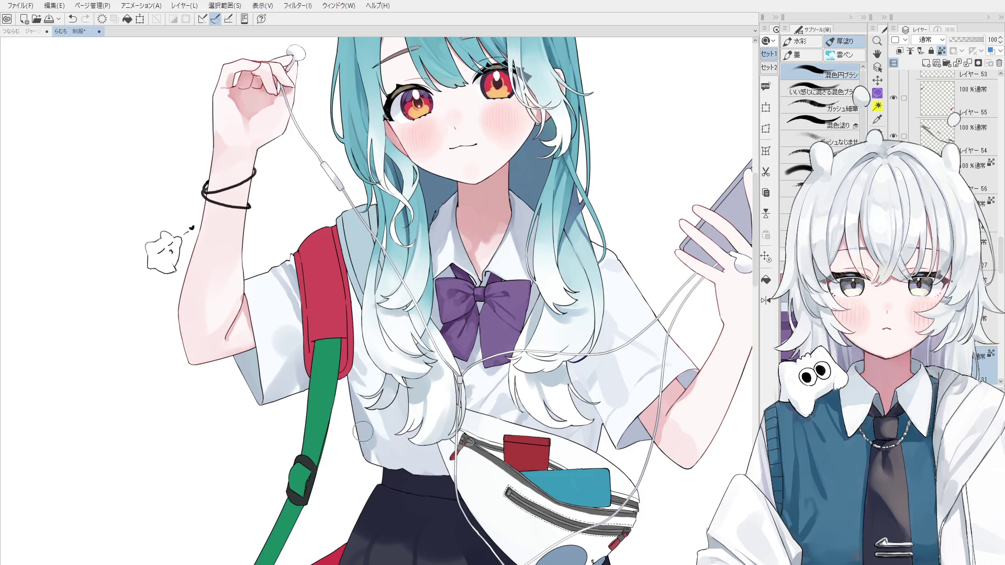
key("ctrl+z")
Step: Rework grey shading on the shirt left of the waist bag and above the skirt
key("ctrl+z")
mouse_move(386, 450)
left_mouse_down()
mouse_move(398, 468)
mouse_move(448, 460)
left_mouse_up()
key("ctrl+z")
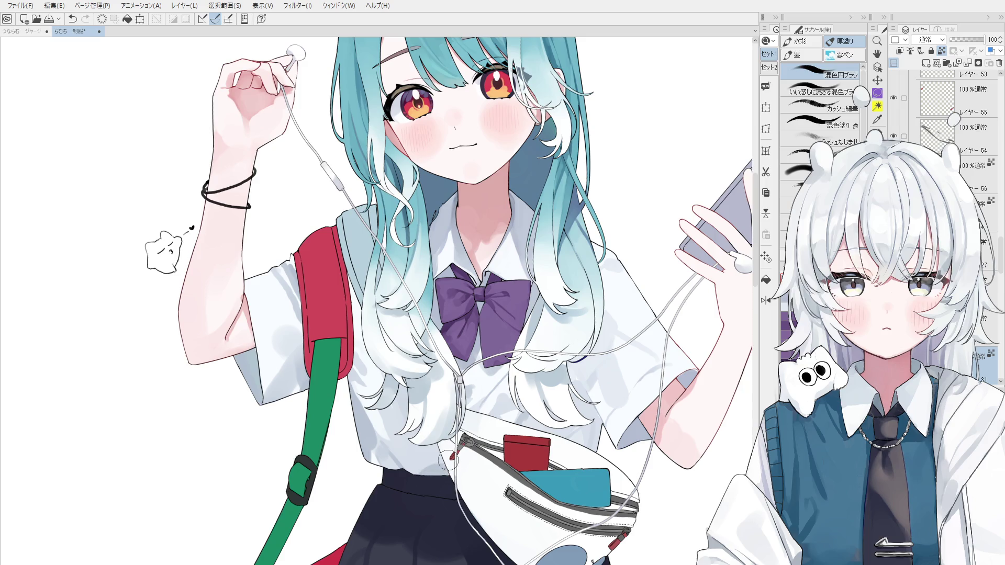
key("ctrl+z")
key("ctrl+z")
left_click_drag(388, 406, 419, 453)
key("ctrl+z")
key("ctrl+z")
left_click_drag(390, 408, 435, 460)
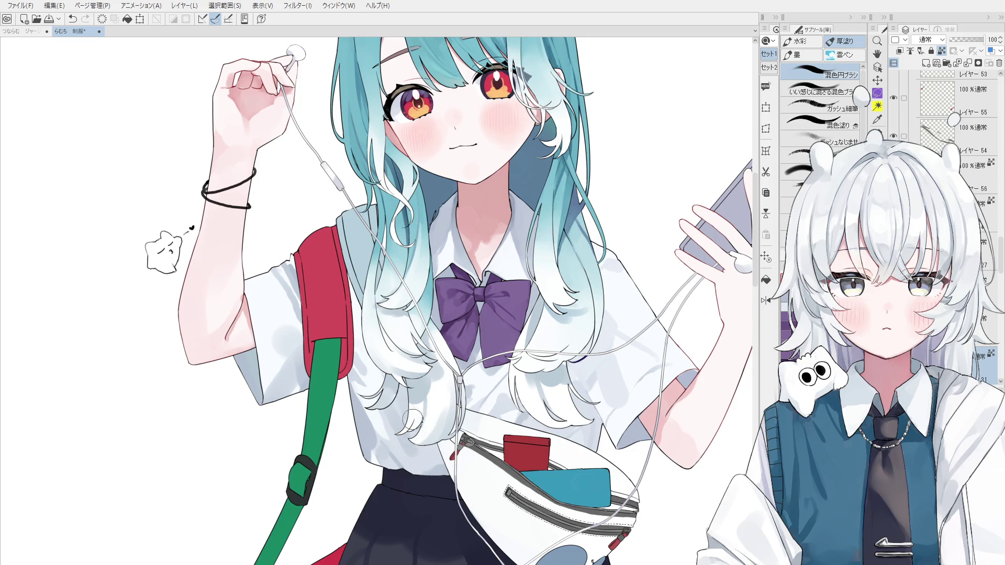
left_click_drag(376, 411, 404, 398)
key("ctrl+z")
key("ctrl+z")
Step: Move the view up to the shoulder and select the line layer there
scroll(374, 390, "down", 3)
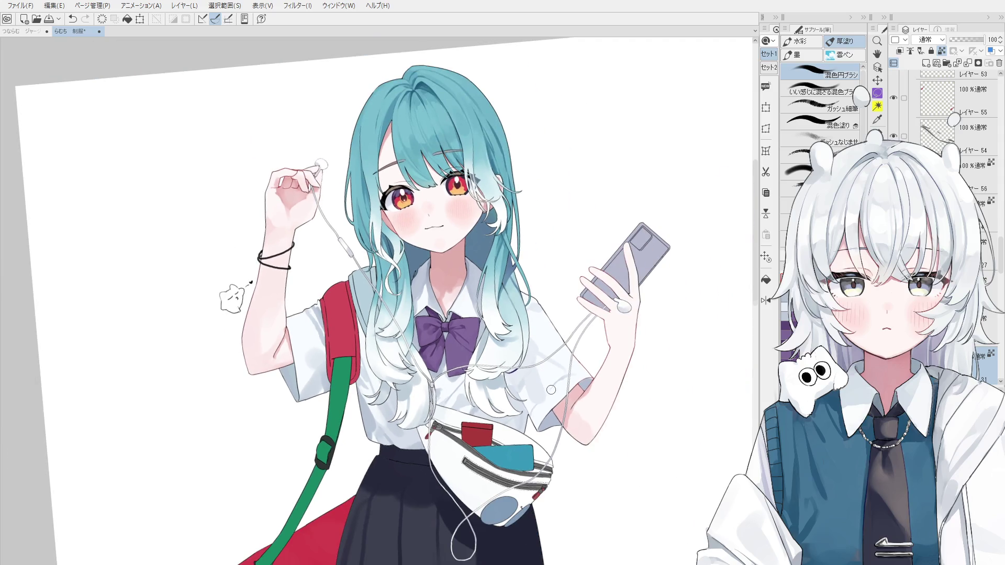
scroll(390, 375, "up", 3)
left_click_drag(450, 447, 533, 441)
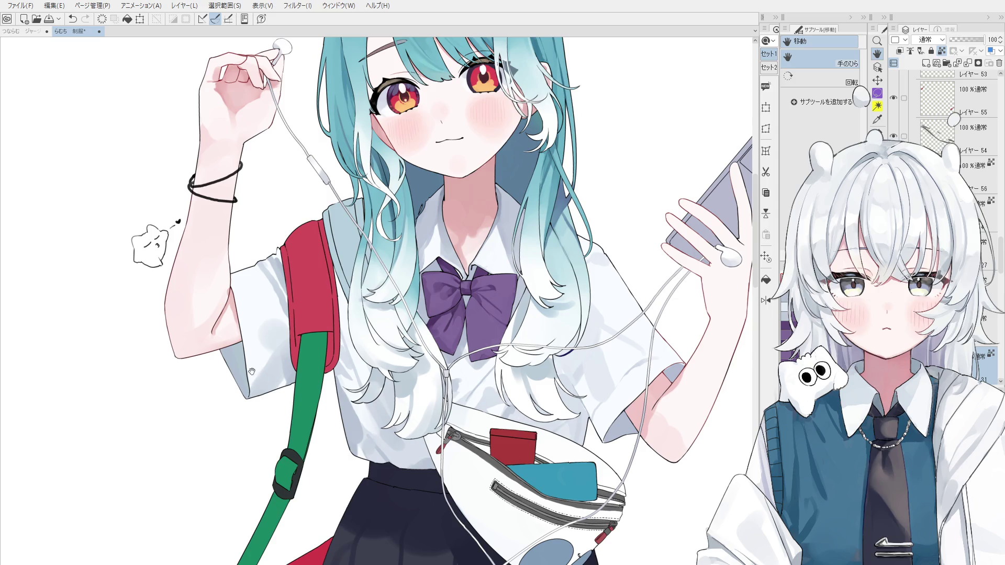
left_click_drag(255, 298, 306, 355)
key("b")
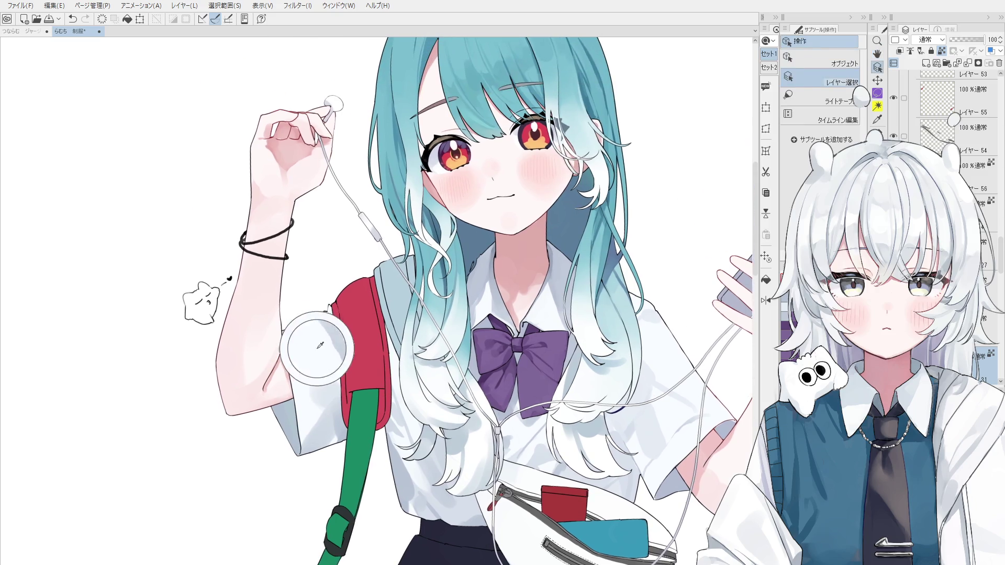
scroll(314, 350, "up", 1)
scroll(335, 335, "up", 1)
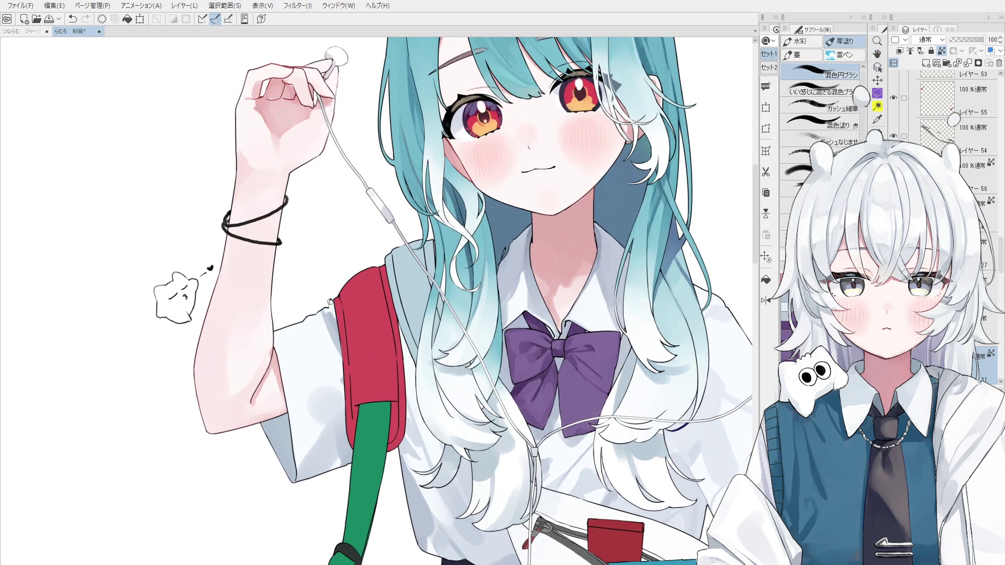
scroll(331, 297, "up", 2)
scroll(331, 297, "up", 1)
left_click(331, 297, "ctrl+shift")
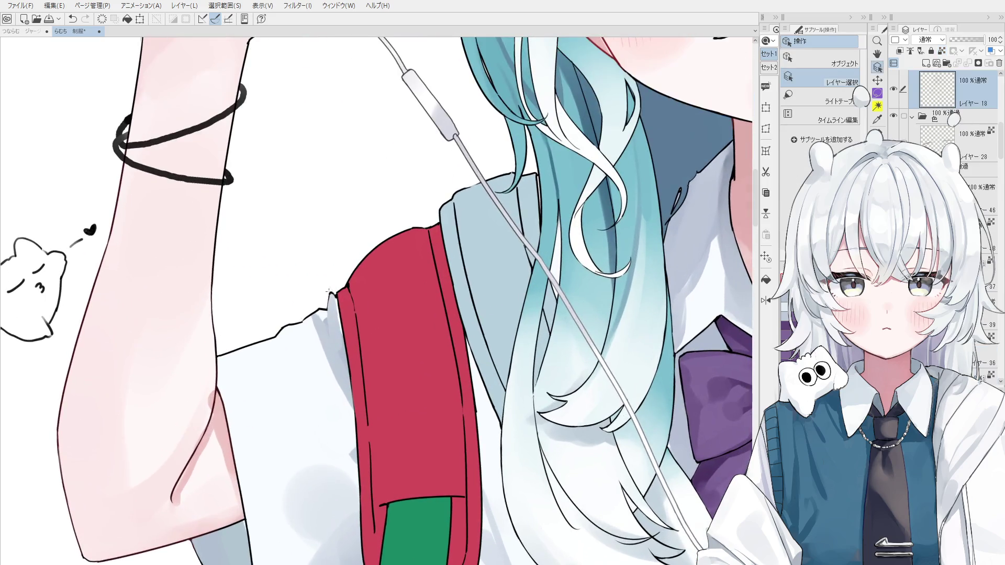
scroll(331, 297, "up", 1)
Step: Try a small pen line fix on the sleeve, then undo it
key("e")
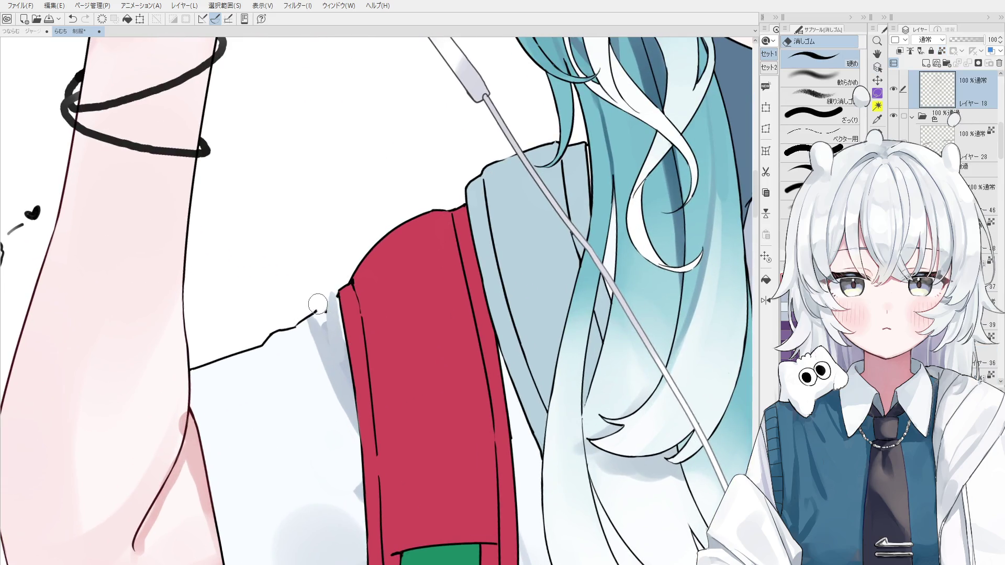
key("p")
scroll(313, 304, "up", 1)
key("period")
left_click_drag(316, 313, 334, 295)
key("ctrl+z")
key("ctrl+z")
key("ctrl+z")
Step: Select the sleeve shading layer, resize the brush, and test strokes near the cuff
scroll(330, 312, "down", 2)
key("ctrl+shift")
left_click(341, 330, "ctrl+shift")
scroll(341, 330, "down", 2)
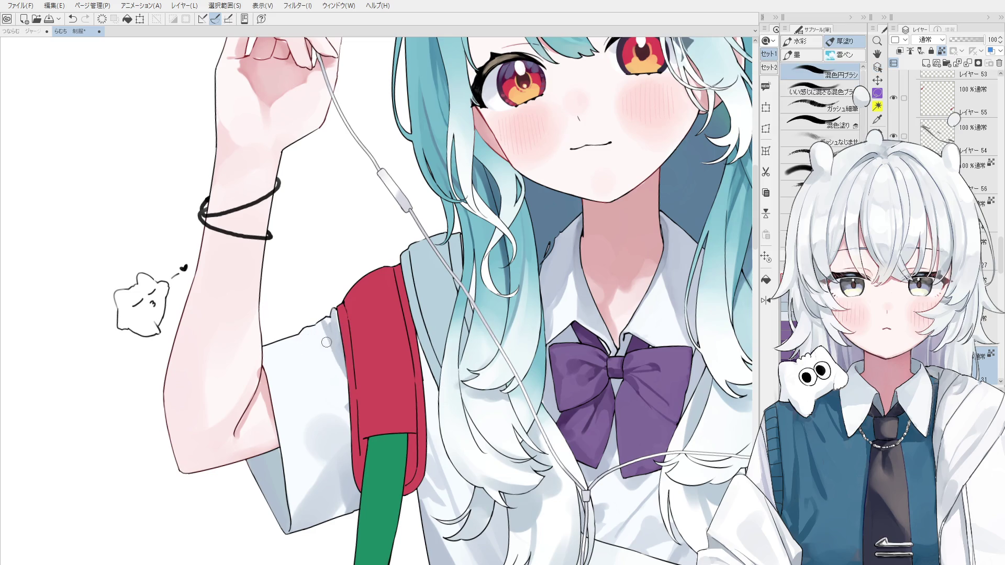
key("bracketleft")
scroll(344, 366, "down", 2)
key("bracketright")
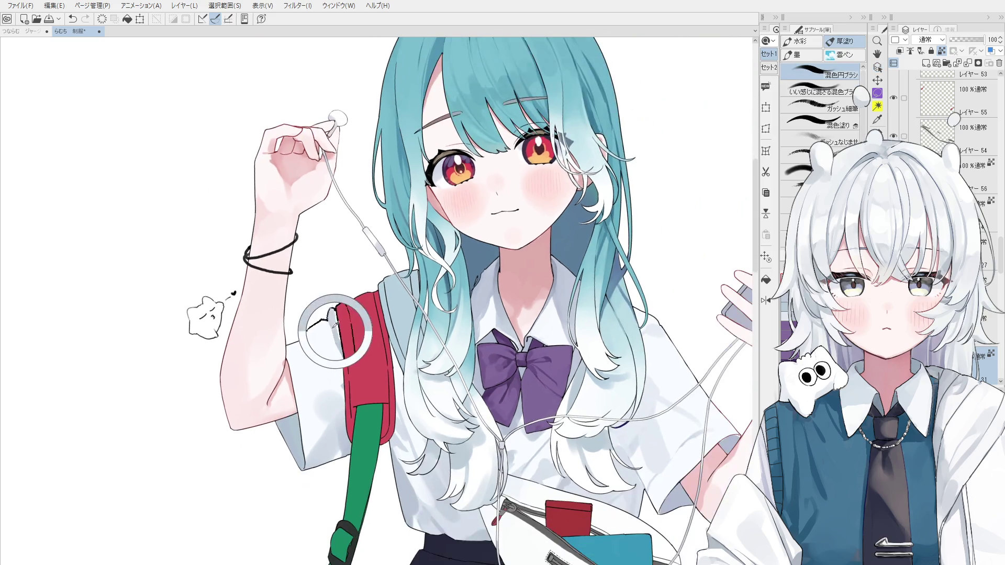
mouse_move(327, 367)
left_mouse_down()
mouse_move(330, 348)
mouse_move(334, 370)
left_mouse_up()
key("ctrl+z")
Step: Sample the sleeve shade and paint grey shading beside the strap and down the upper sleeve
key("ctrl+z")
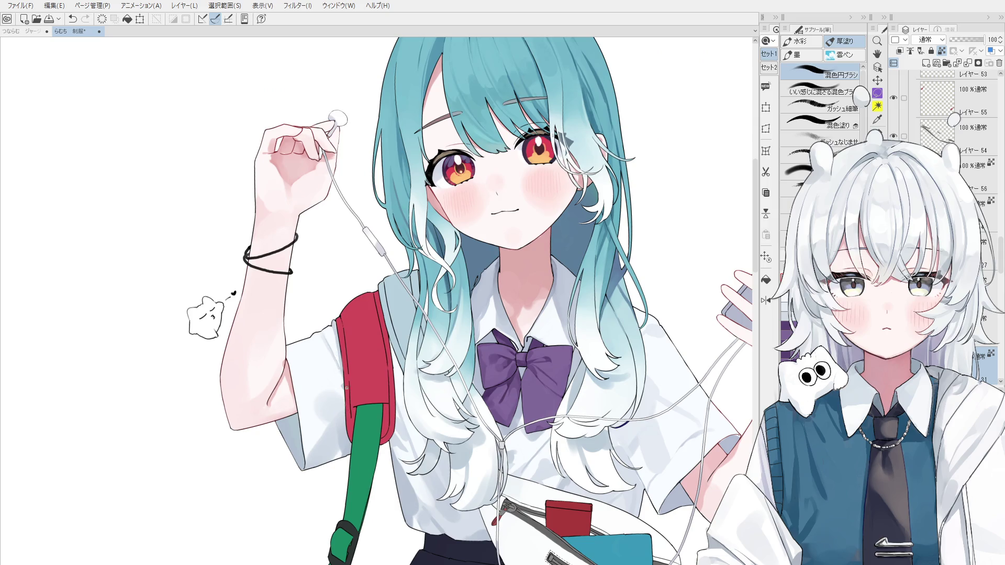
left_click(321, 384, "alt")
left_click(317, 410, "alt")
mouse_move(314, 430)
left_mouse_down()
mouse_move(315, 382)
mouse_move(328, 403)
left_mouse_up()
key("ctrl+z")
mouse_move(311, 340)
left_mouse_down()
mouse_move(293, 361)
mouse_move(306, 345)
left_mouse_up()
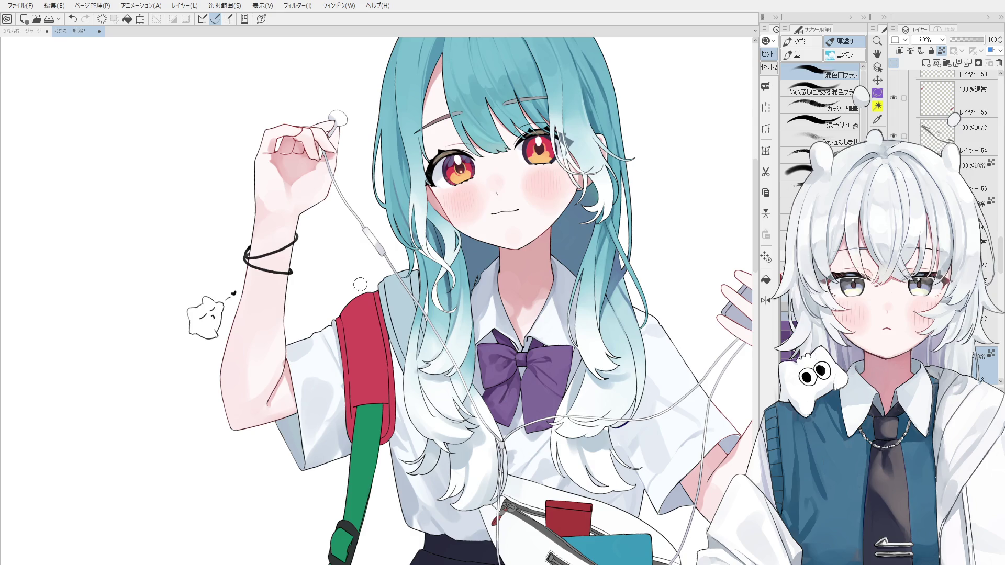
key("o")
Step: Sample a colour near the strap edge and paint over the jagged black line
key("b")
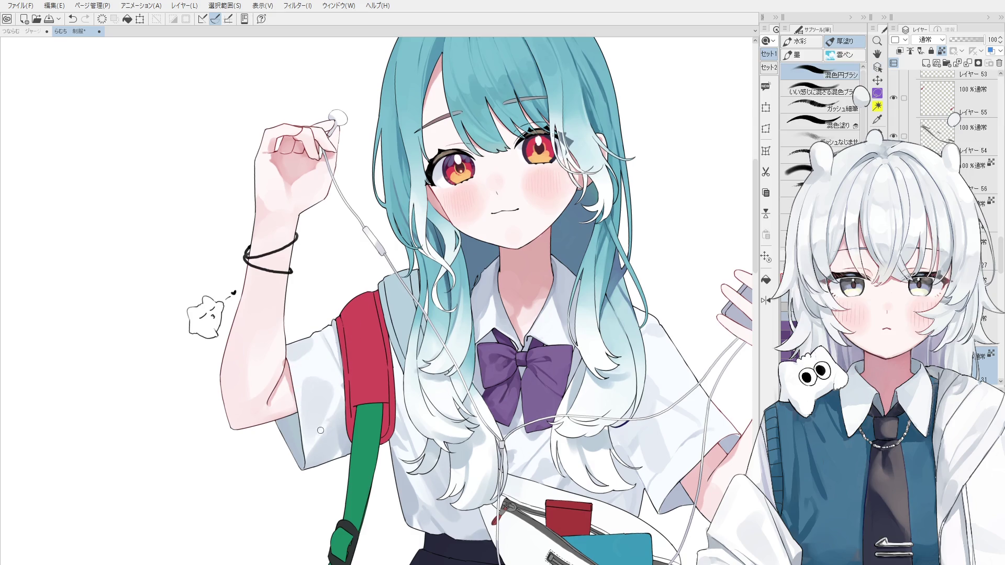
left_click(333, 425, "alt")
scroll(314, 361, "down", 1)
scroll(319, 352, "up", 1)
left_click(339, 352, "alt")
scroll(339, 337, "up", 1)
mouse_move(339, 338)
left_mouse_down()
mouse_move(345, 356)
mouse_move(340, 346)
left_mouse_up()
key("ctrl+z")
Step: Eyedrop the shirt colour beside the strap, undo the zigzag stroke, and zoom out
scroll(338, 341, "up", 1)
left_click(338, 328, "alt")
key("ctrl+z")
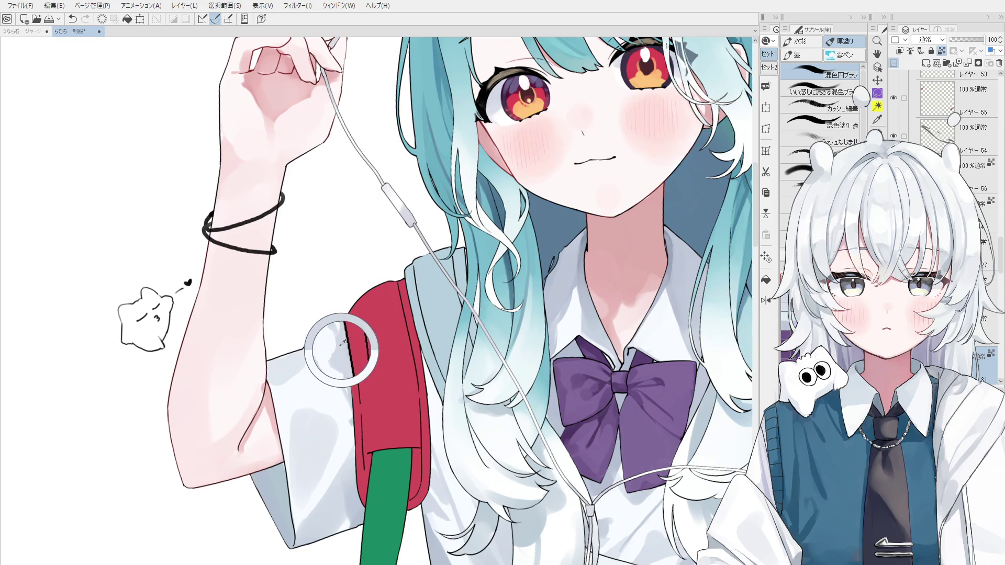
scroll(336, 350, "down", 2)
mouse_move(336, 349)
left_mouse_down()
mouse_move(337, 283)
mouse_move(406, 389)
left_mouse_up()
key("b")
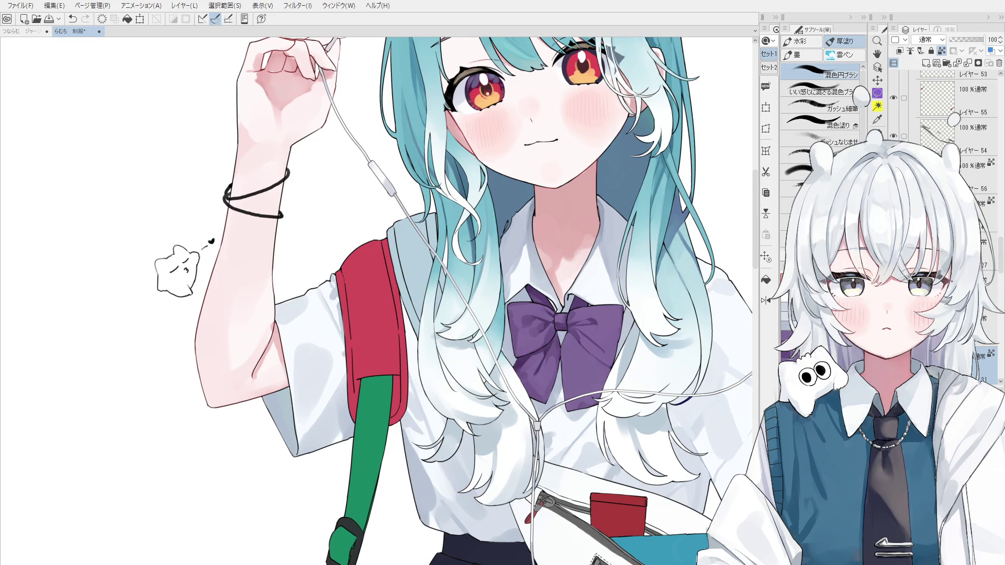
Step: Zoom in and redraw the line along the red strap's edge, undoing the stroke
key("o")
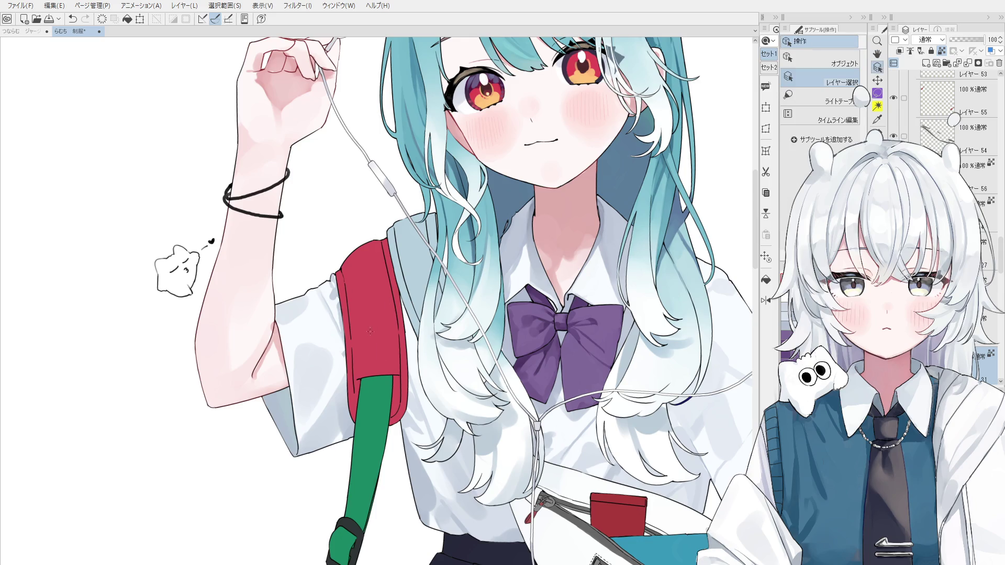
scroll(330, 297, "up", 2)
key("b")
scroll(331, 294, "up", 2)
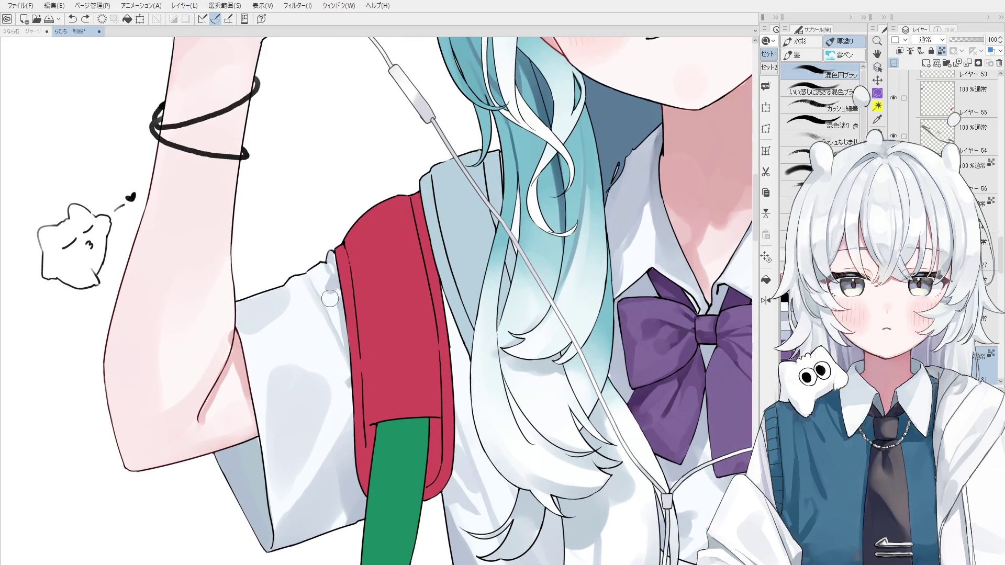
left_click_drag(339, 277, 343, 300)
key("ctrl+z")
Step: Pan to the shoulder and strap area and adjust the brush size
scroll(344, 300, "down", 2)
key("h")
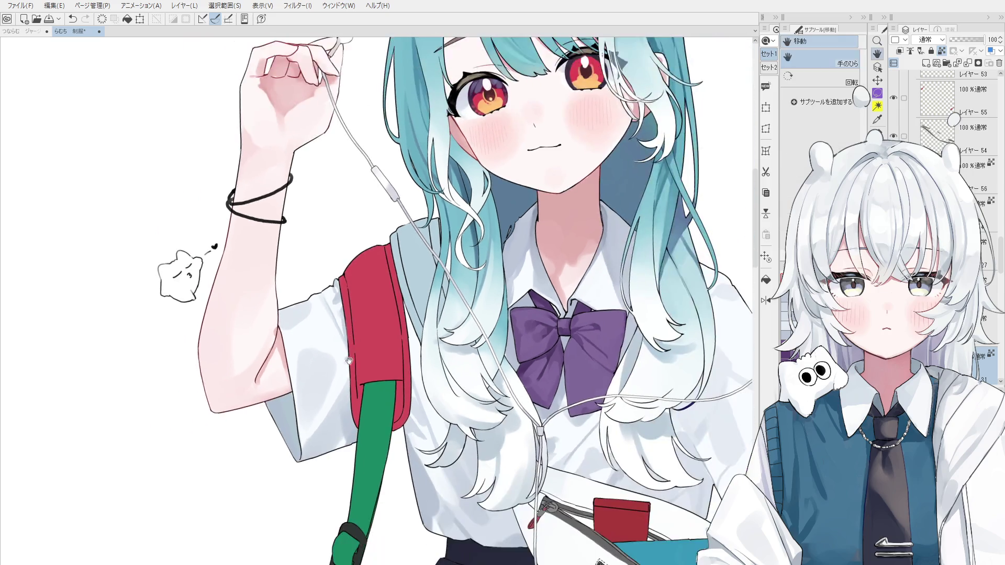
left_click_drag(360, 395, 380, 366)
key("b")
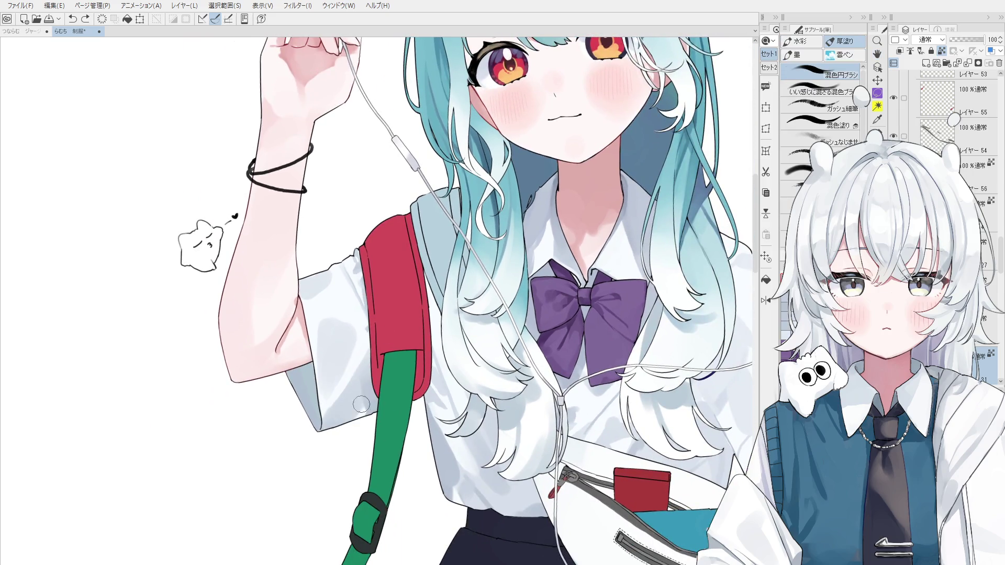
left_click_drag(365, 396, 373, 412)
scroll(372, 412, "down", 2)
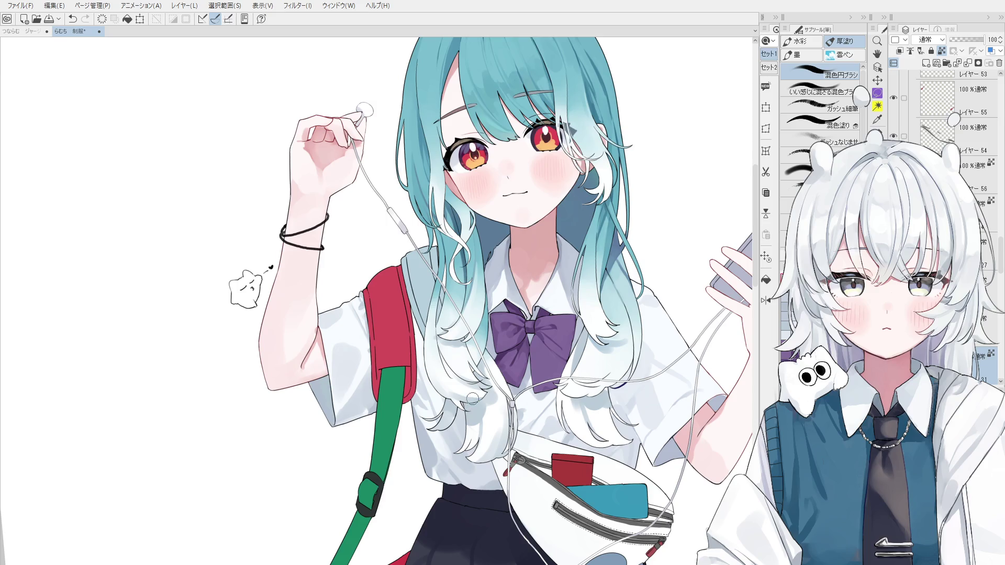
Step: Zoom around the elbow and eyedrop its skin tone with the blending brush
scroll(324, 317, "up", 3)
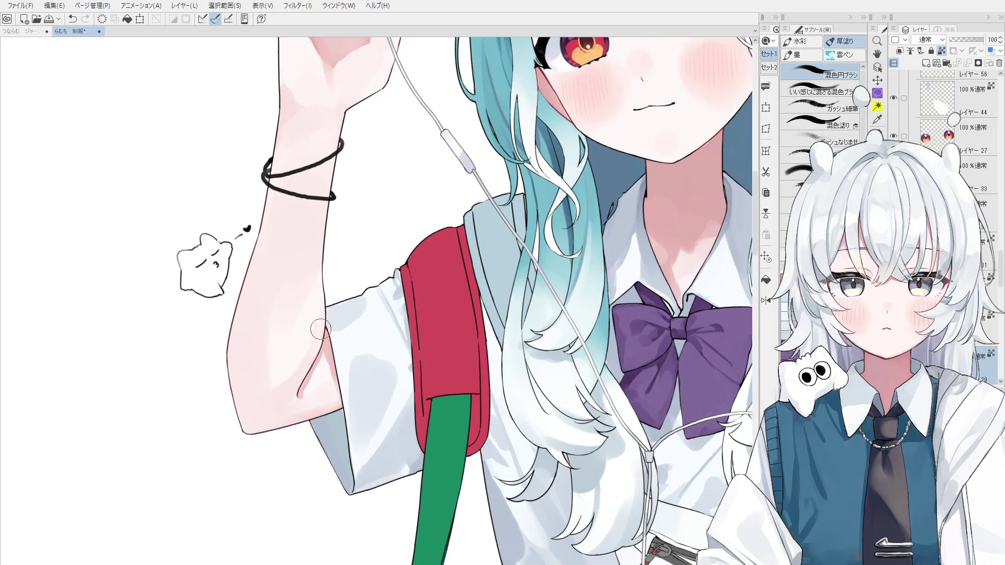
scroll(324, 337, "down", 1)
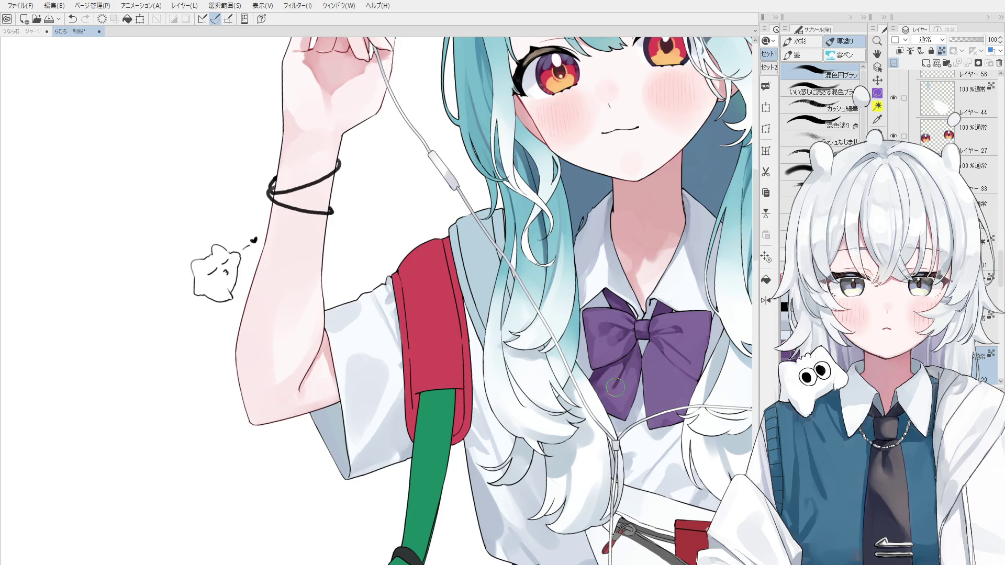
key("o")
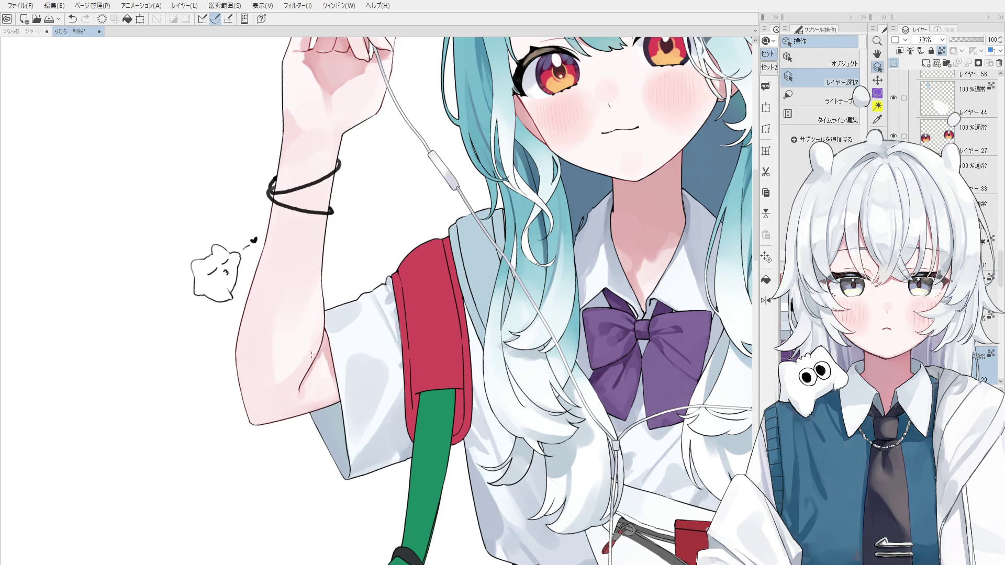
key("b")
scroll(330, 369, "up", 2)
scroll(328, 361, "down", 2)
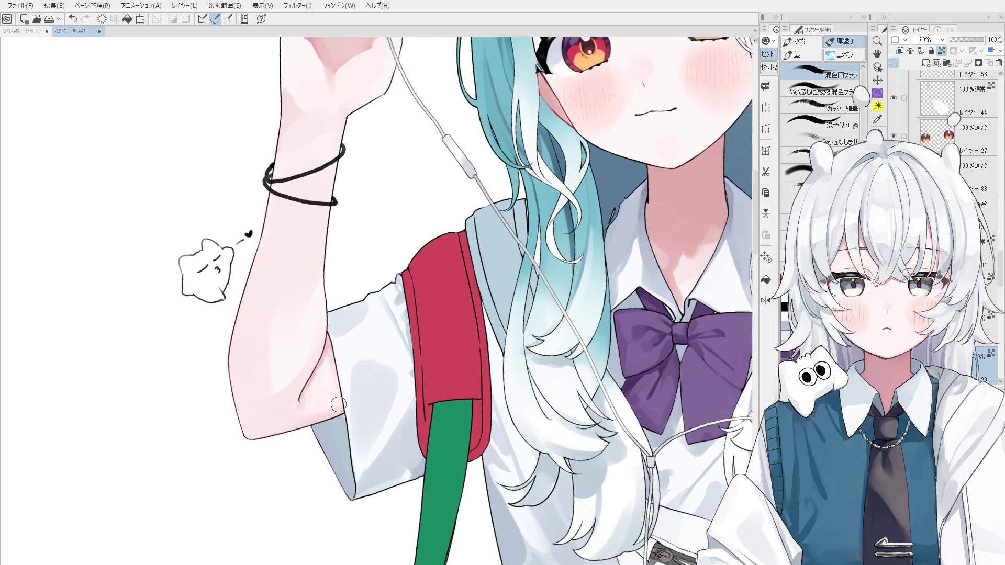
scroll(332, 388, "up", 1)
scroll(330, 398, "down", 1)
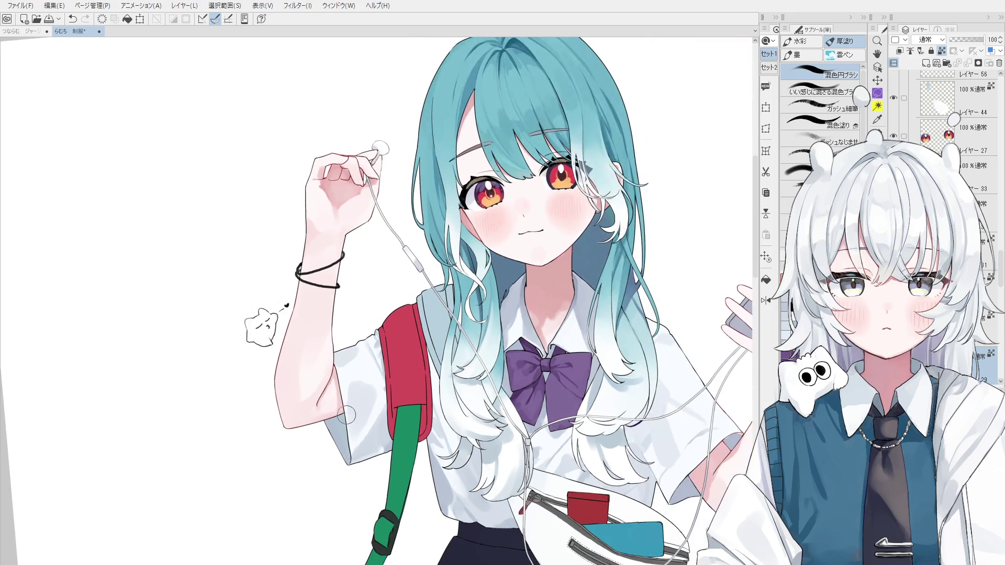
scroll(338, 398, "up", 1)
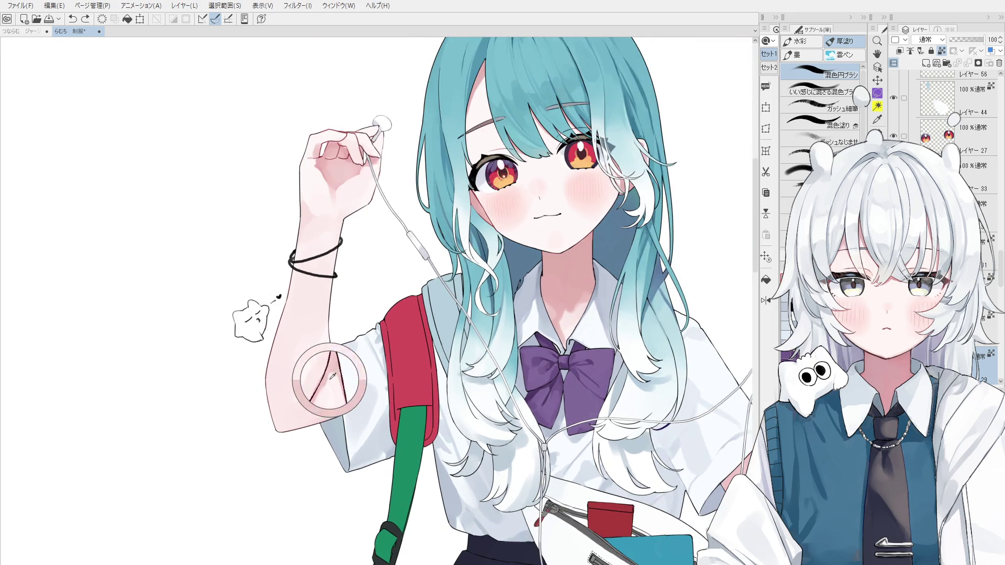
left_click(335, 398, "alt")
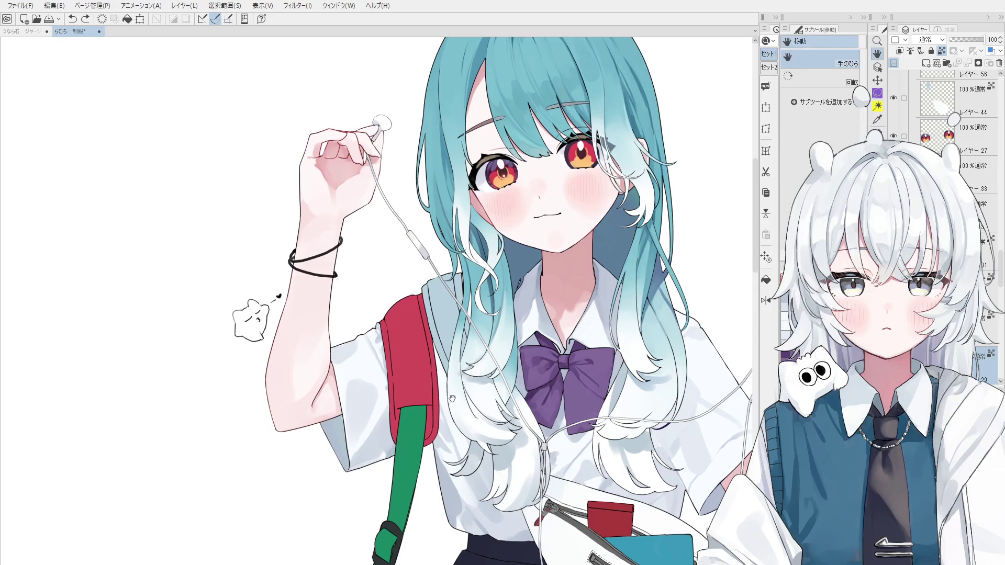
Step: Select Layer 18 and erase the stray collar line beside the earphone cable
left_click(443, 328, "ctrl+shift")
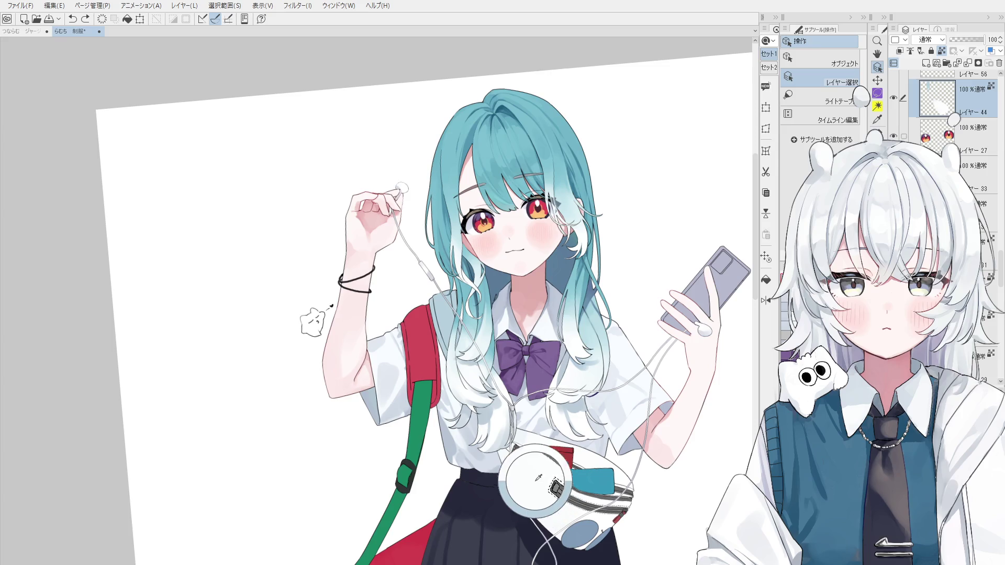
key("b")
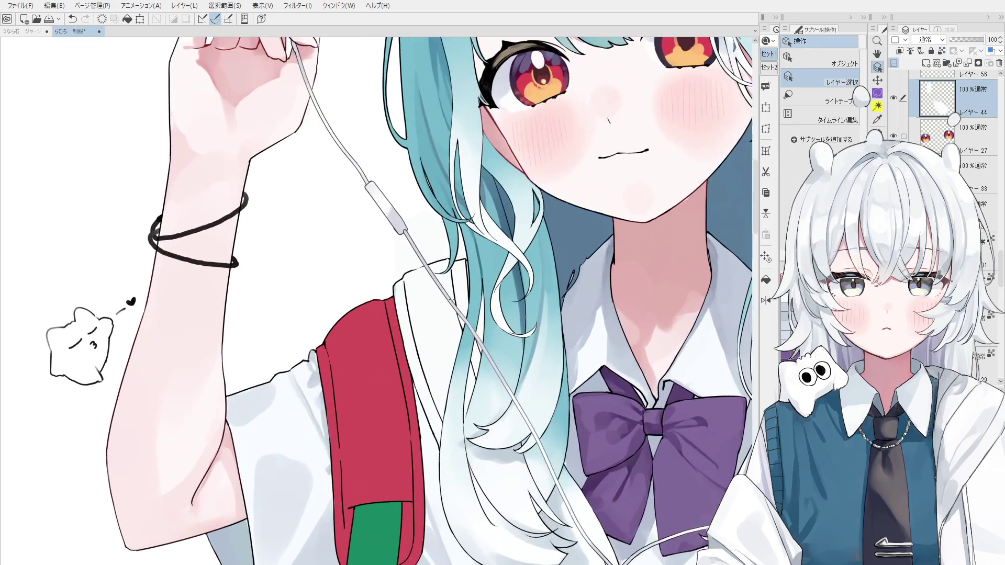
left_click(451, 299)
key("e")
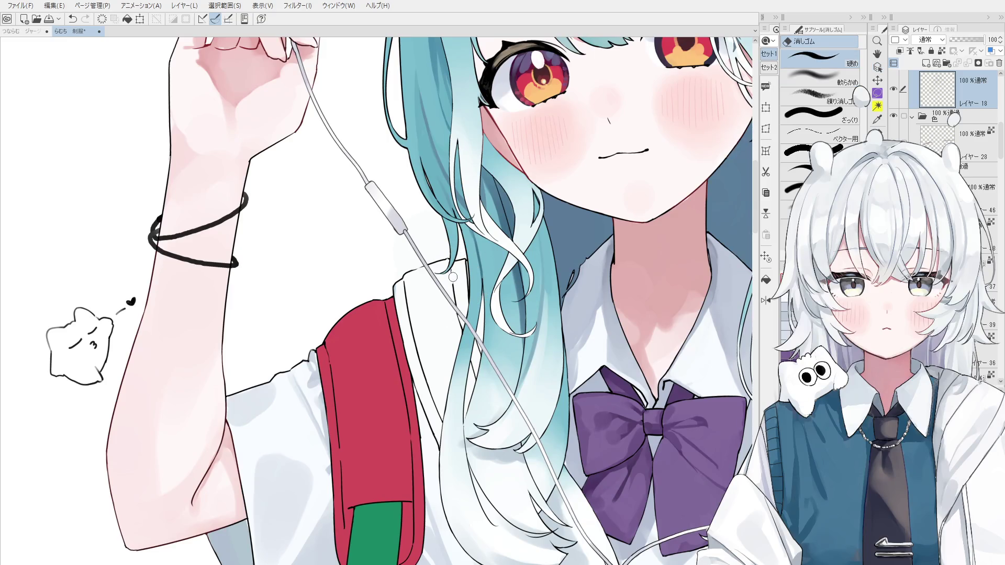
key("ctrl+z")
mouse_move(459, 333)
left_mouse_down()
mouse_move(453, 268)
mouse_move(420, 361)
mouse_move(438, 425)
left_mouse_up()
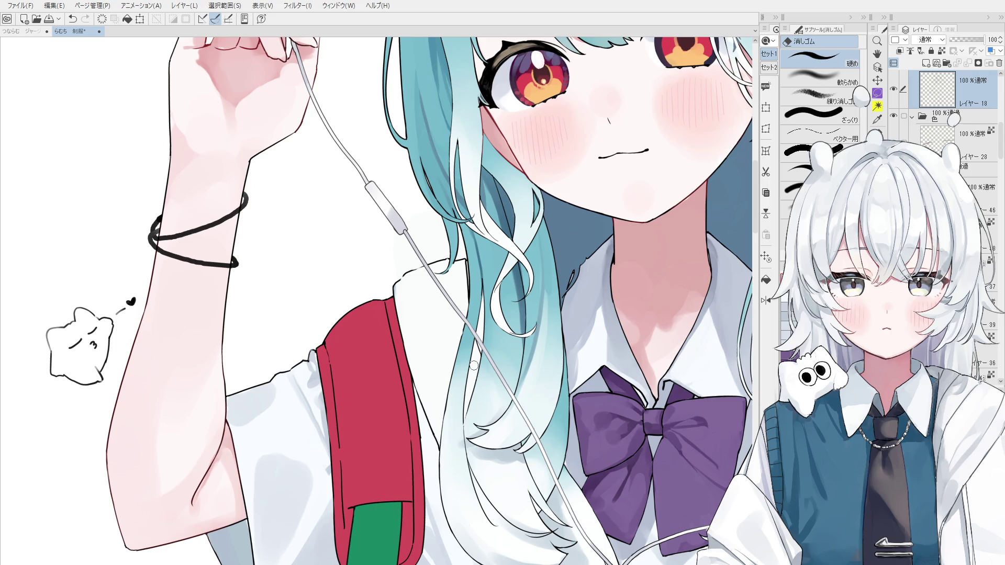
Step: Reselect Layer 18 with the Eraser and frame the arm, bow and collar in view
key("h")
left_click_drag(453, 376, 450, 345)
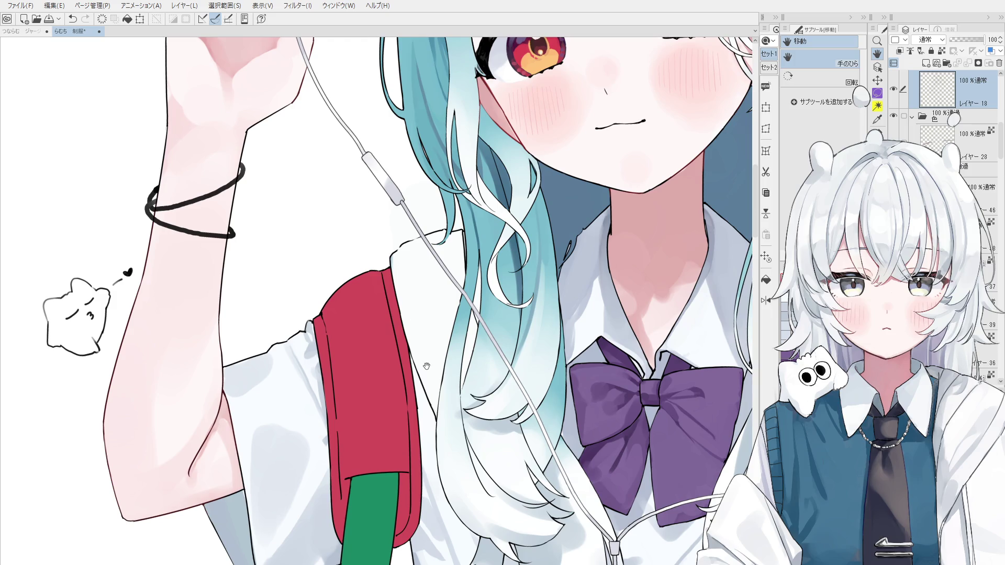
scroll(423, 366, "up", 5)
key("e")
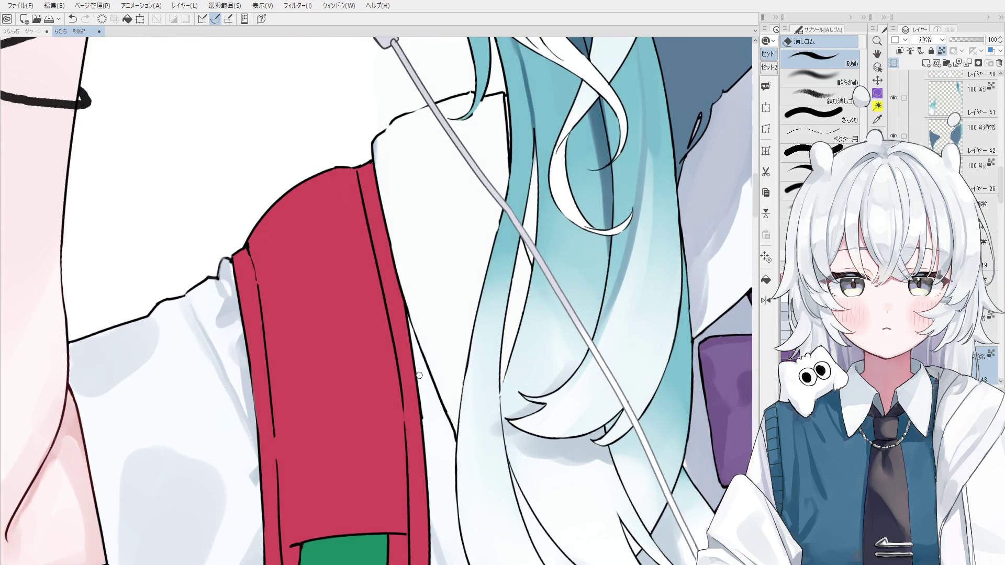
left_click(430, 434, "ctrl+shift")
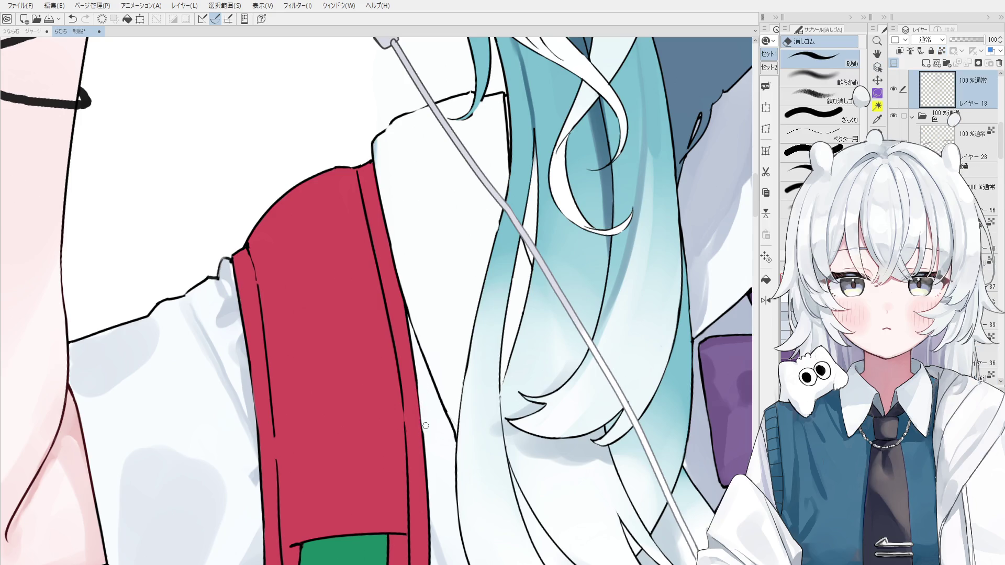
scroll(428, 438, "down", 4)
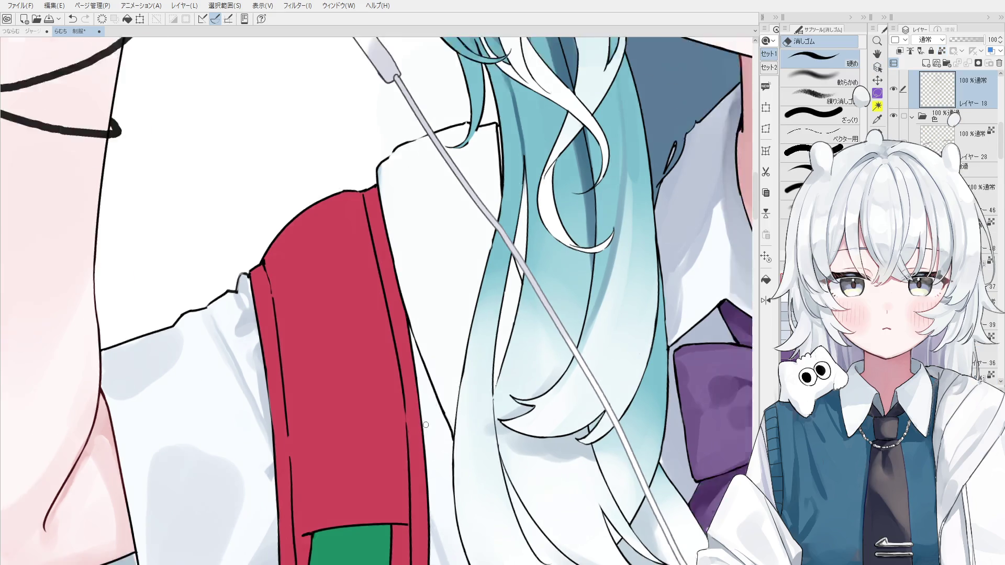
left_click_drag(442, 390, 461, 367)
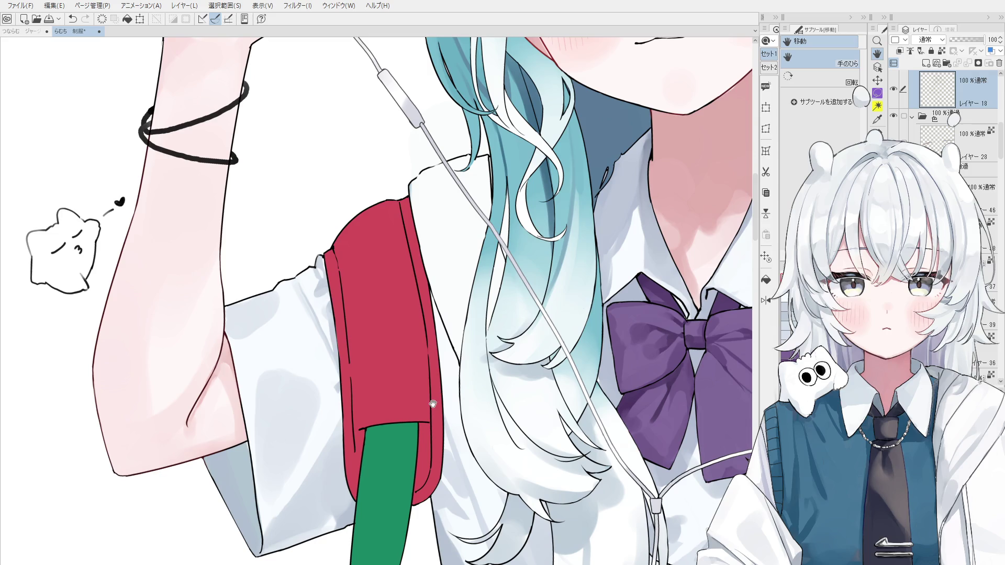
left_click_drag(399, 335, 393, 338)
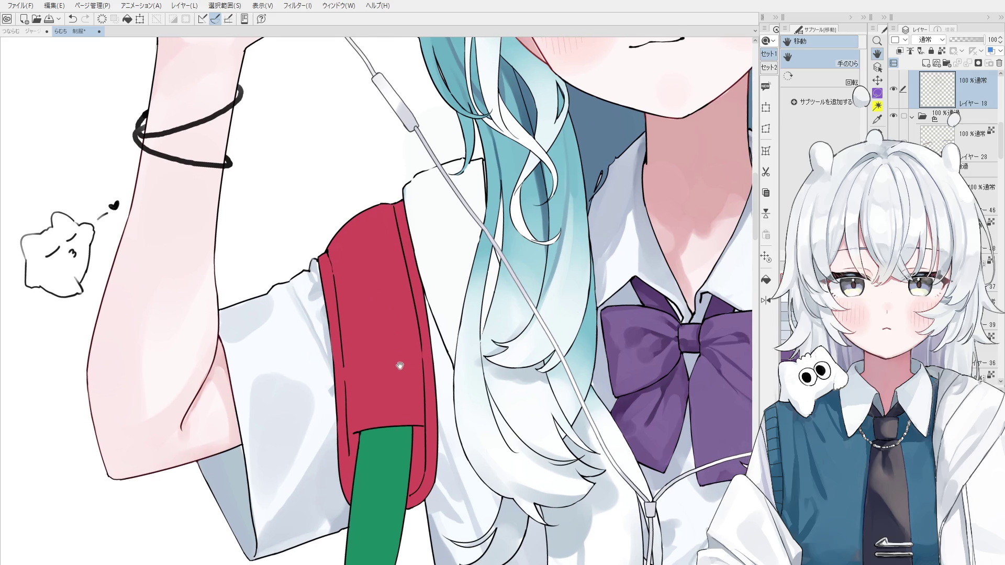
key("o")
left_click(415, 289)
left_click(440, 451)
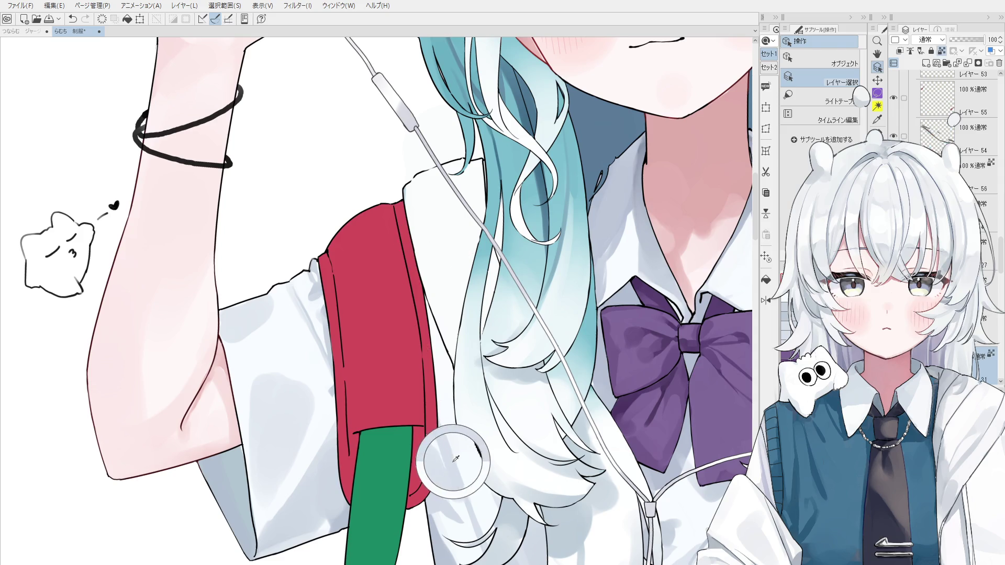
key("b")
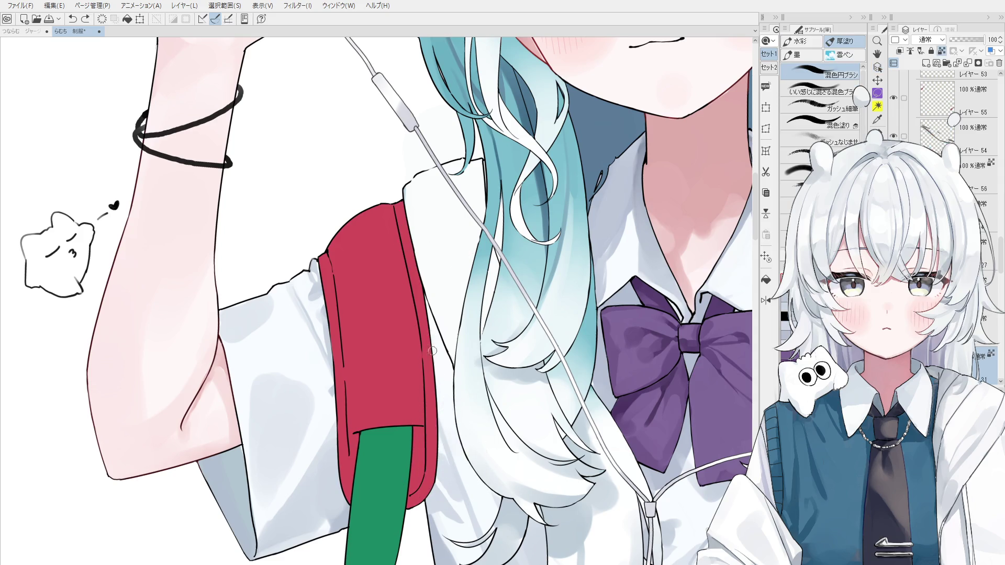
scroll(457, 423, "down", 2)
scroll(459, 422, "up", 1)
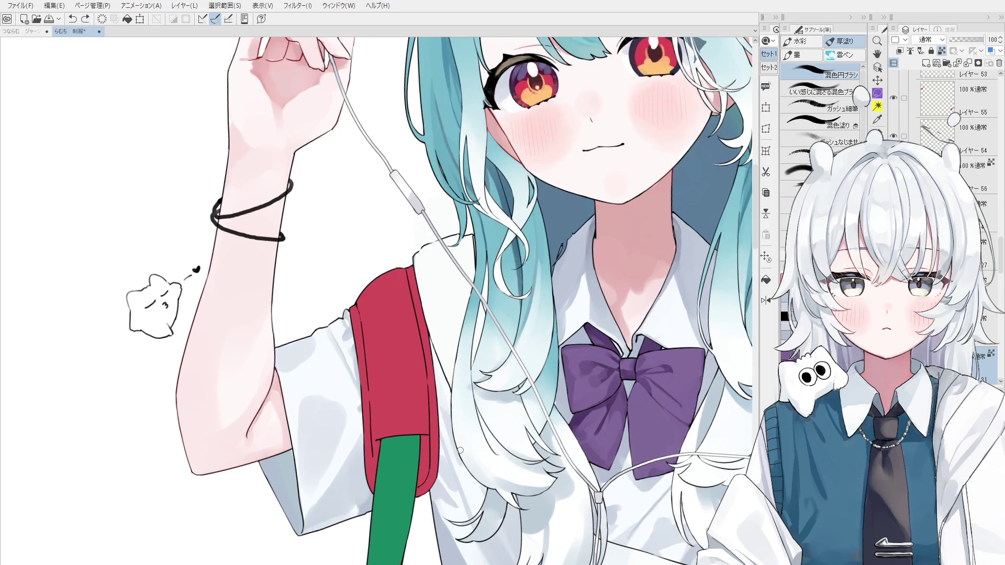
scroll(445, 445, "up", 2)
key("o")
key("b")
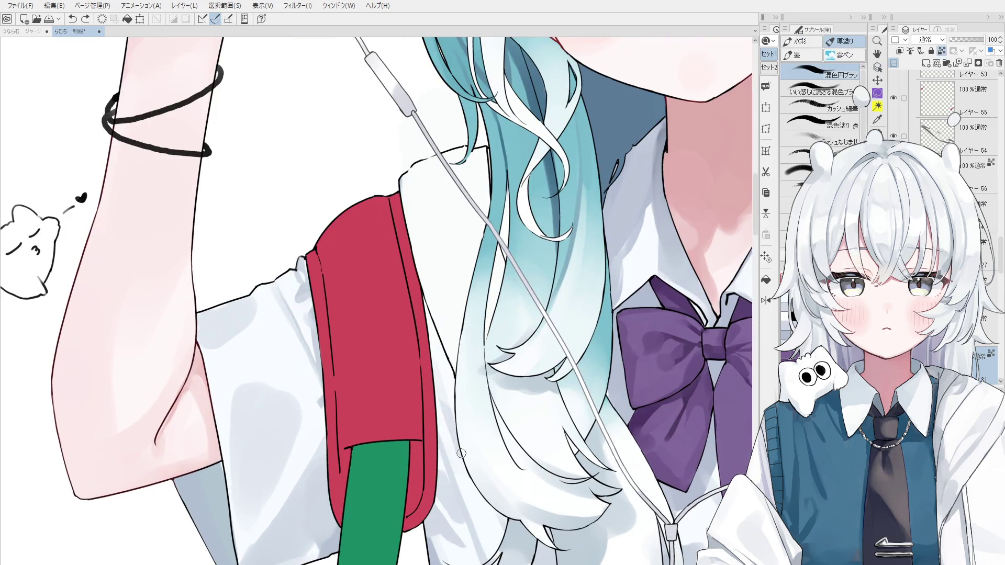
key("o")
key("e")
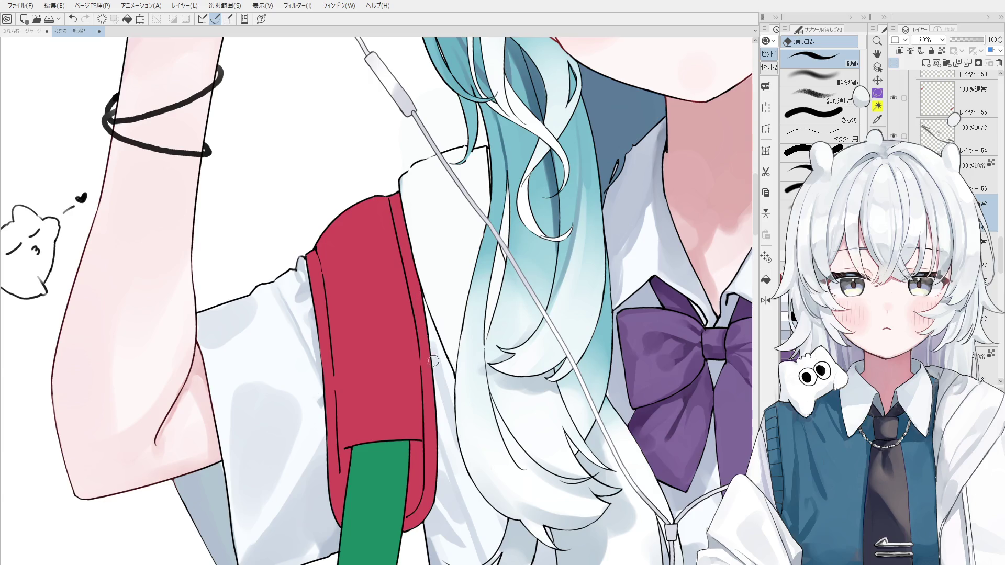
key("h")
left_click_drag(448, 376, 452, 357)
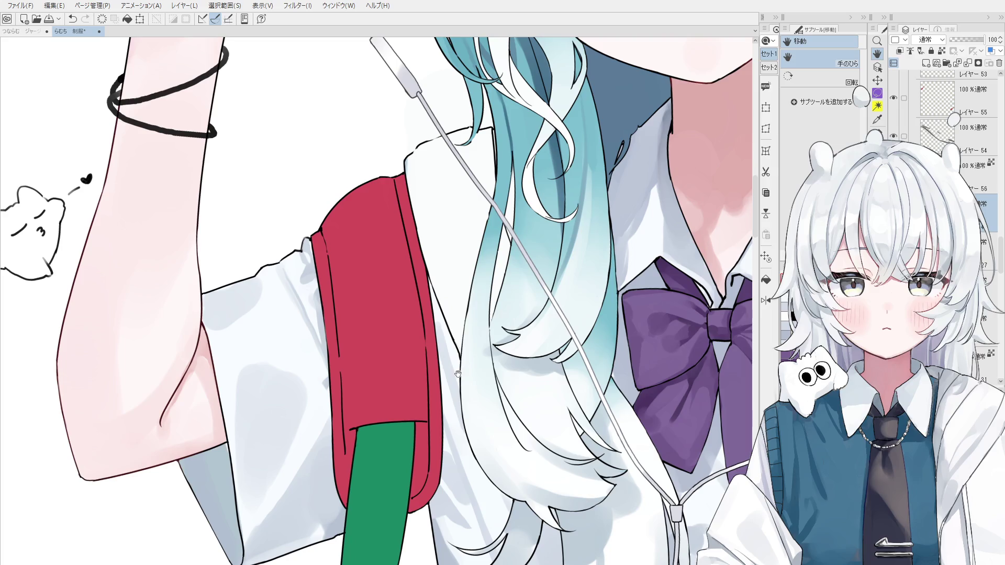
key("o")
scroll(460, 347, "up", 2)
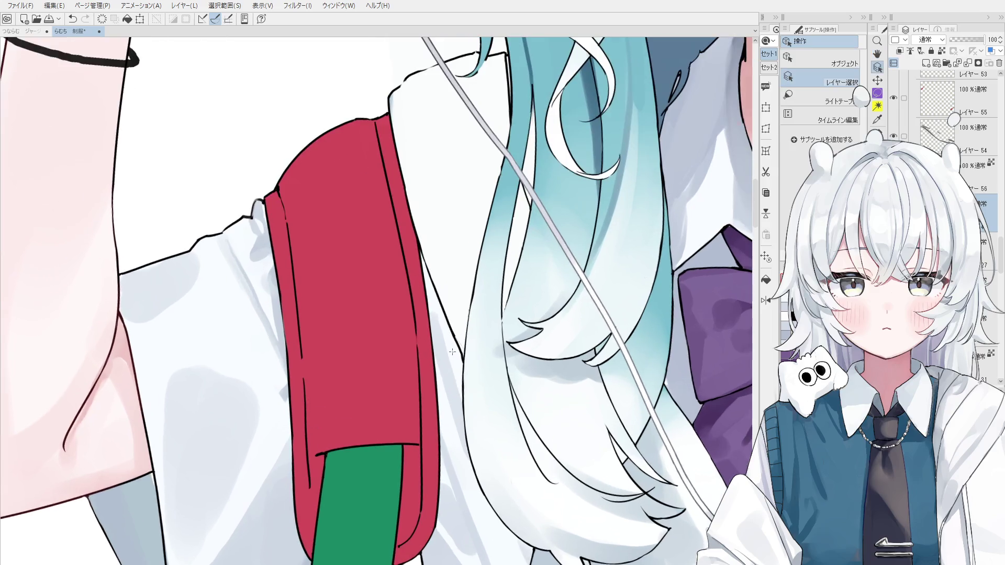
scroll(460, 345, "up", 3)
scroll(459, 345, "up", 2)
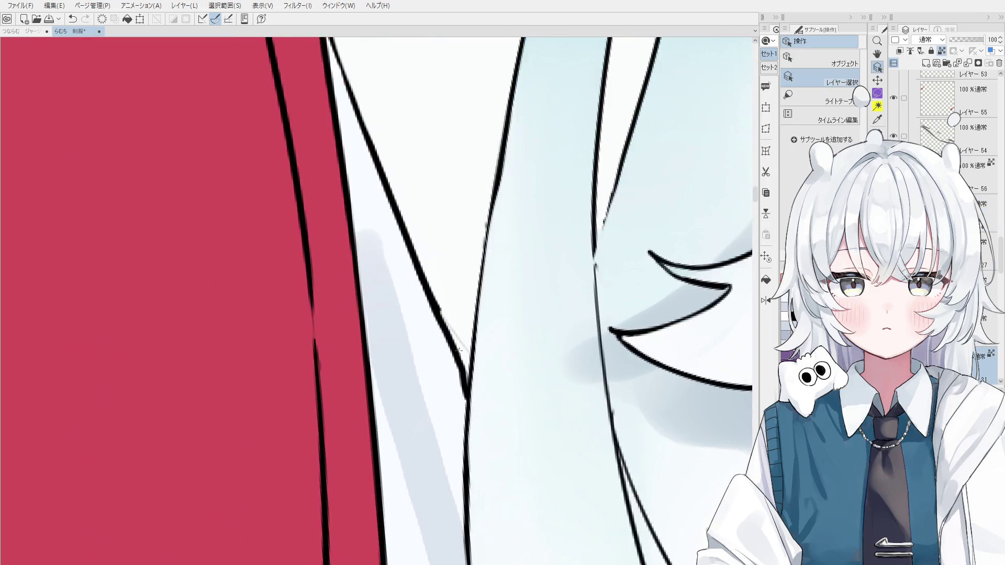
left_click(458, 343)
key("e")
scroll(453, 322, "up", 1)
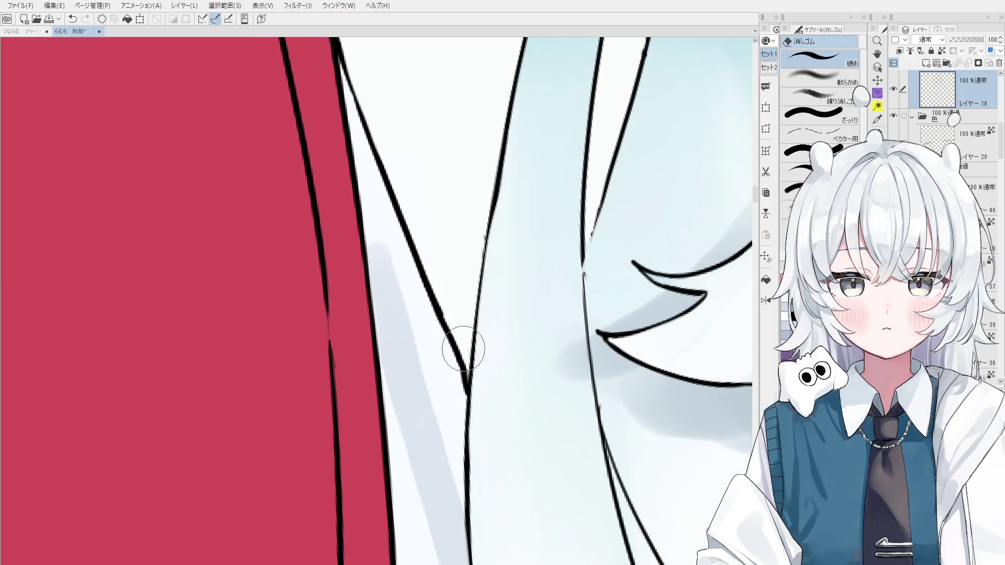
scroll(466, 347, "down", 2)
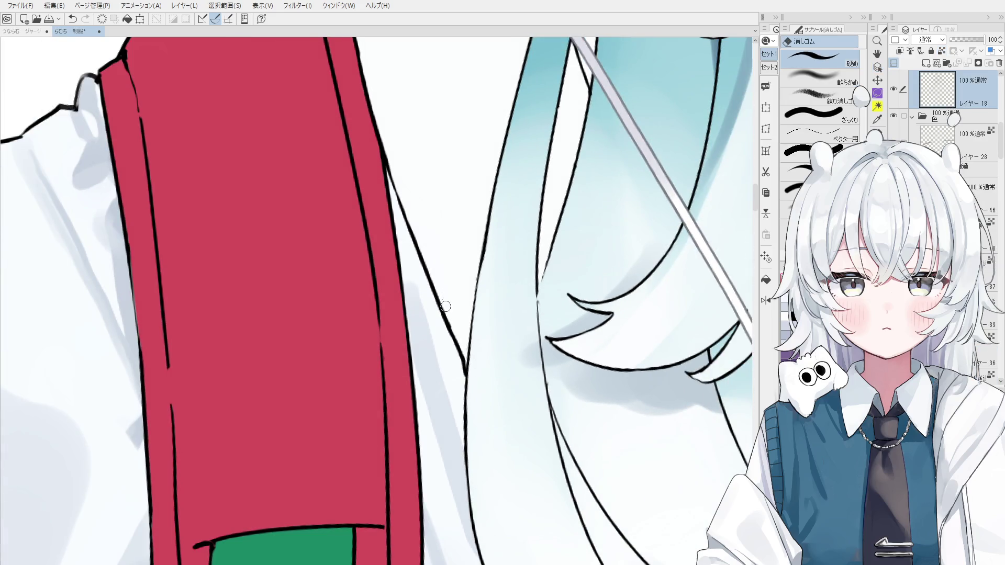
key("o")
left_click(445, 336)
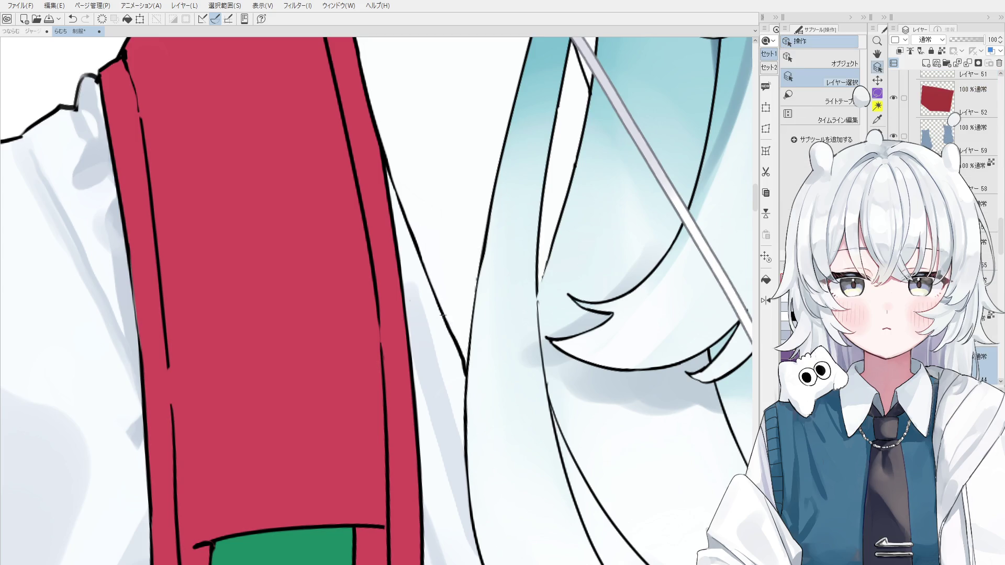
key("p")
scroll(443, 316, "down", 1)
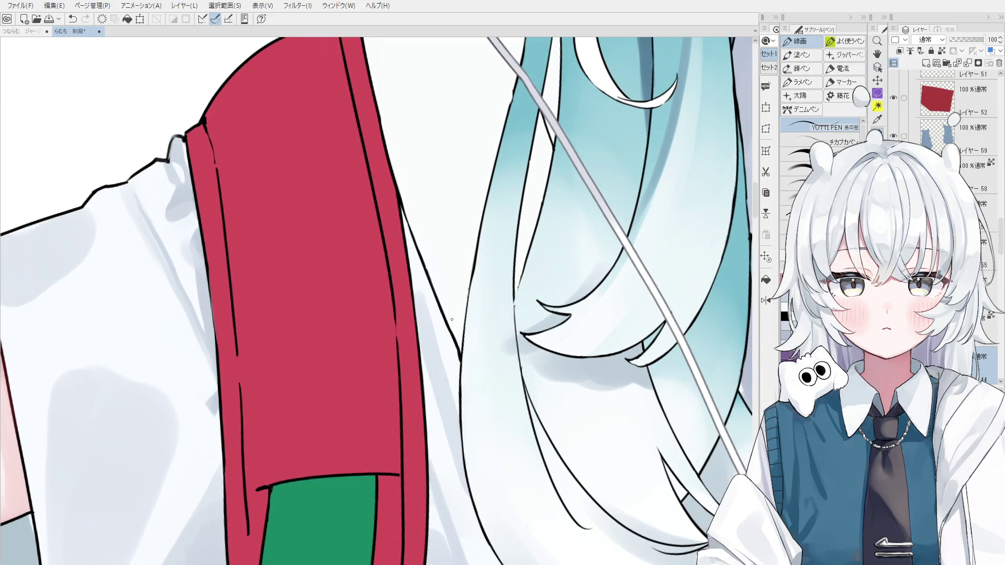
scroll(443, 316, "up", 1)
scroll(449, 338, "up", 1)
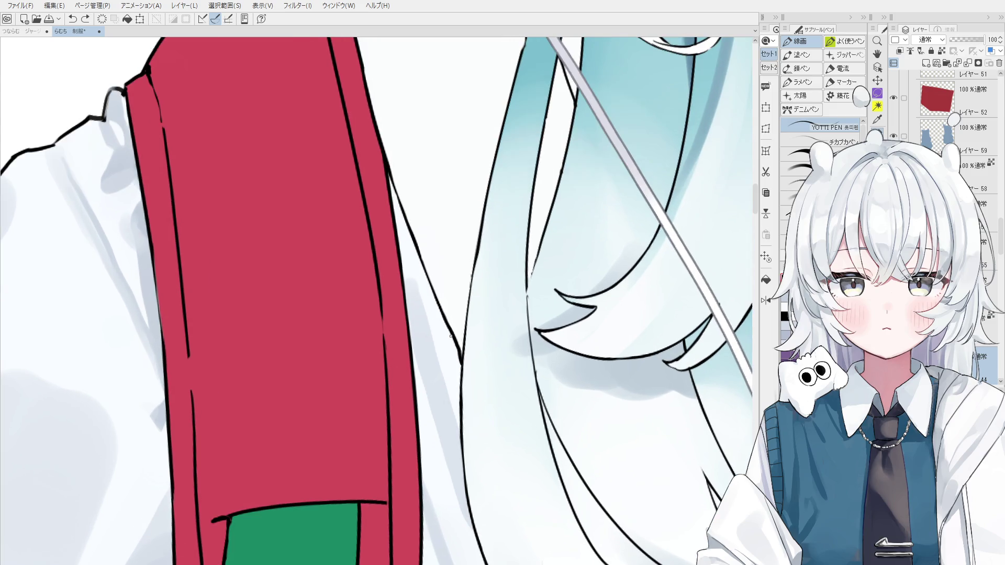
key("e")
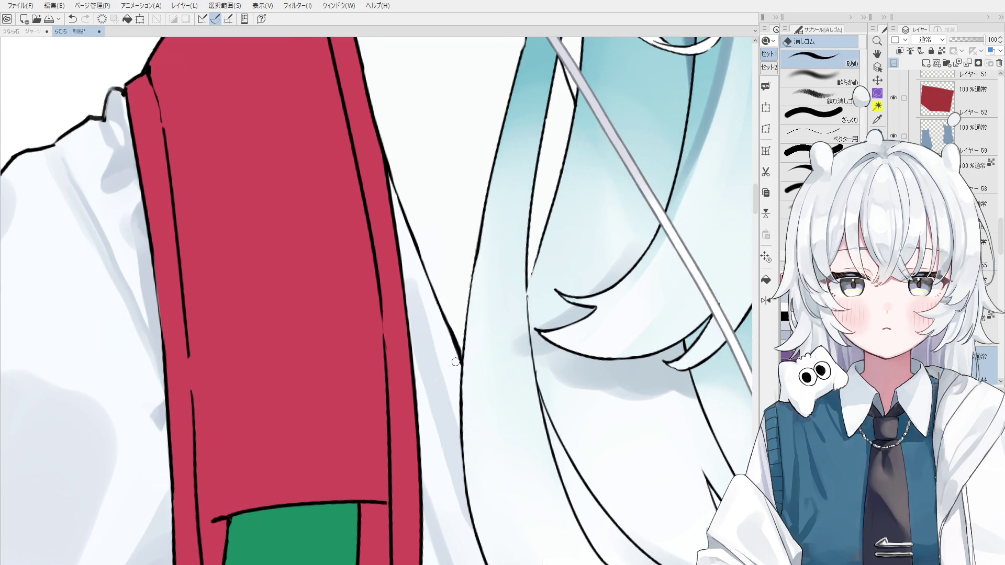
key("o")
left_click(436, 329)
key("b")
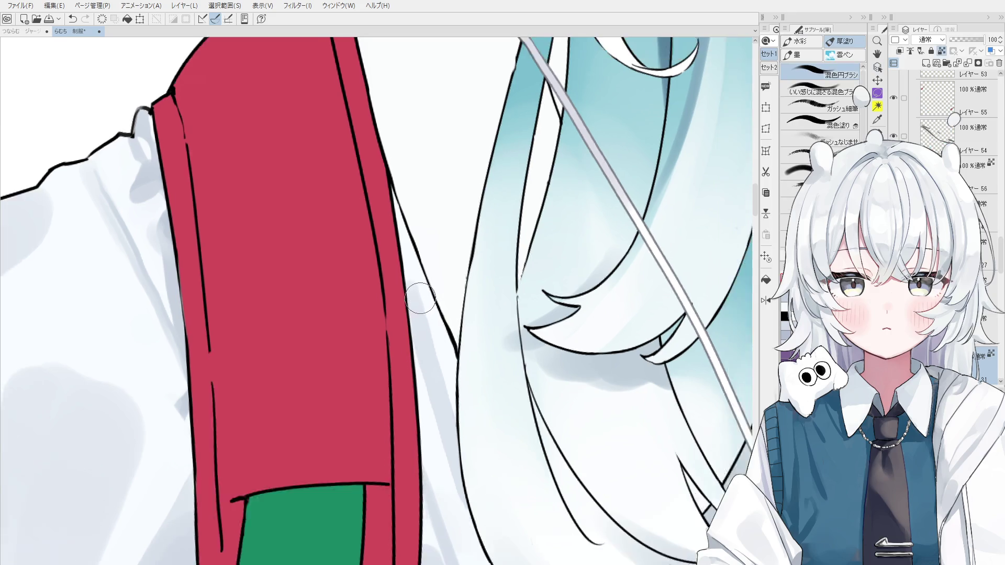
scroll(440, 340, "down", 2)
scroll(445, 365, "down", 1)
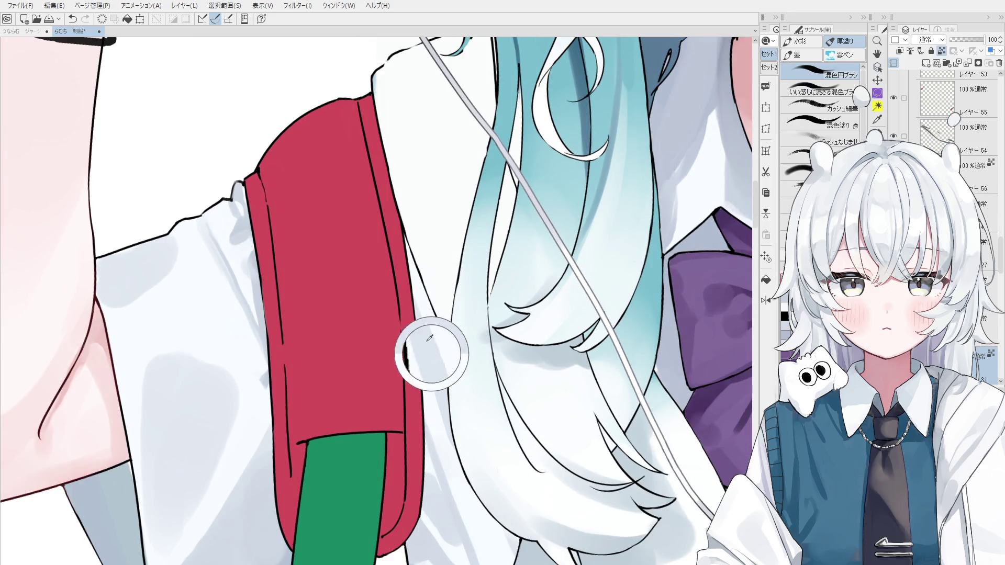
scroll(407, 250, "down", 2)
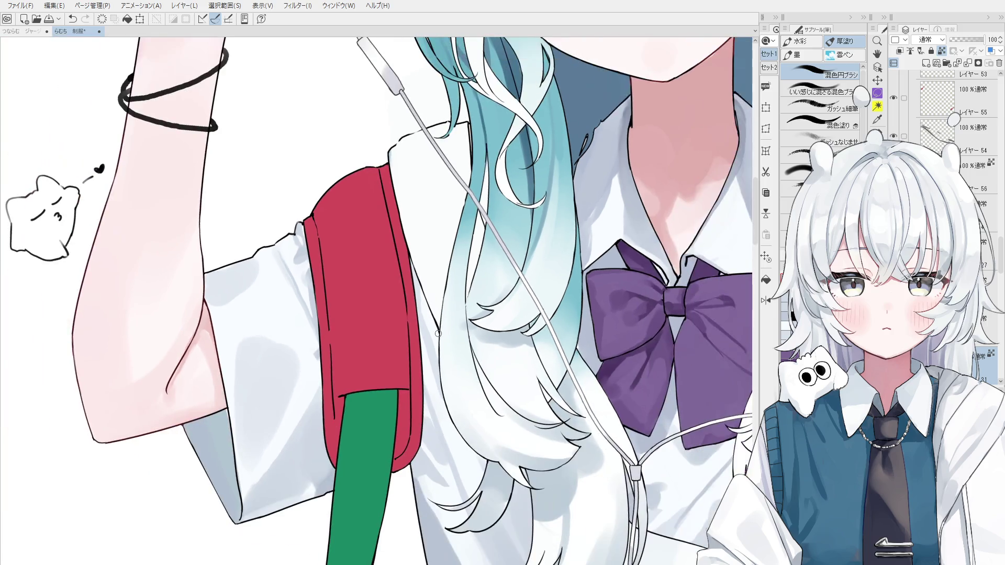
Step: Undo the last stroke, then blend the shirt shading beside the pale hair ends with 混色円ブラシ
key("o")
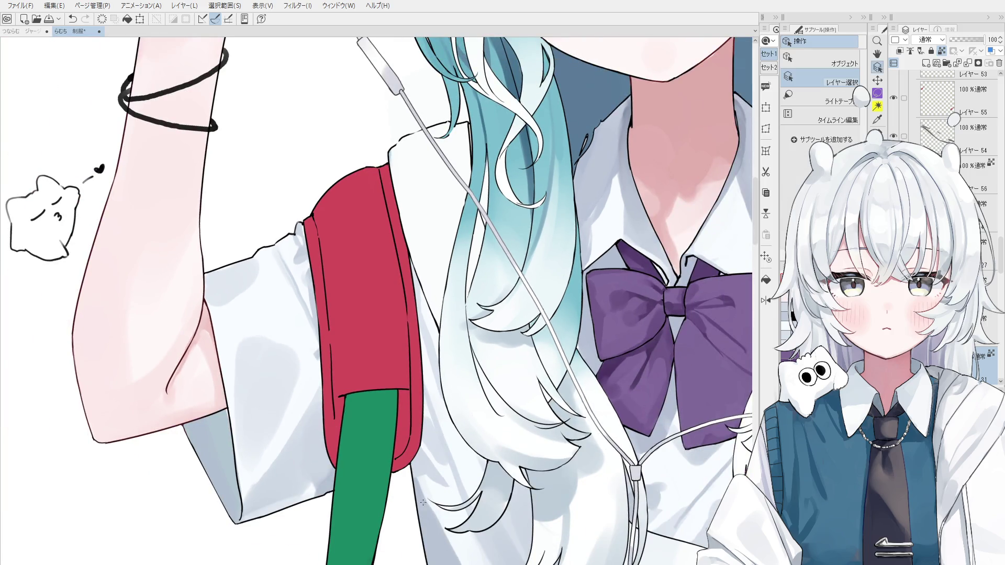
key("b")
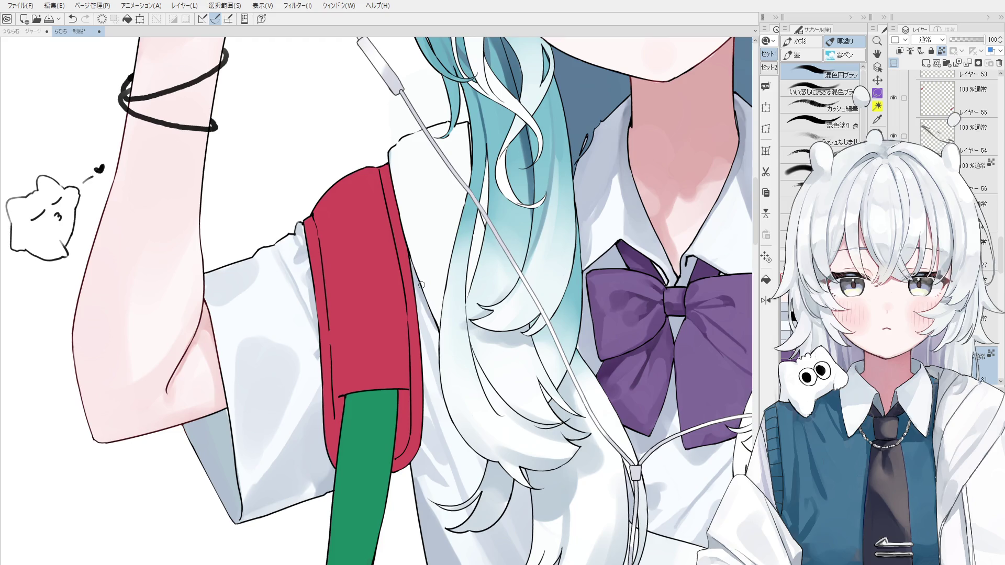
key("ctrl+z")
scroll(466, 429, "down", 3)
scroll(468, 419, "up", 2)
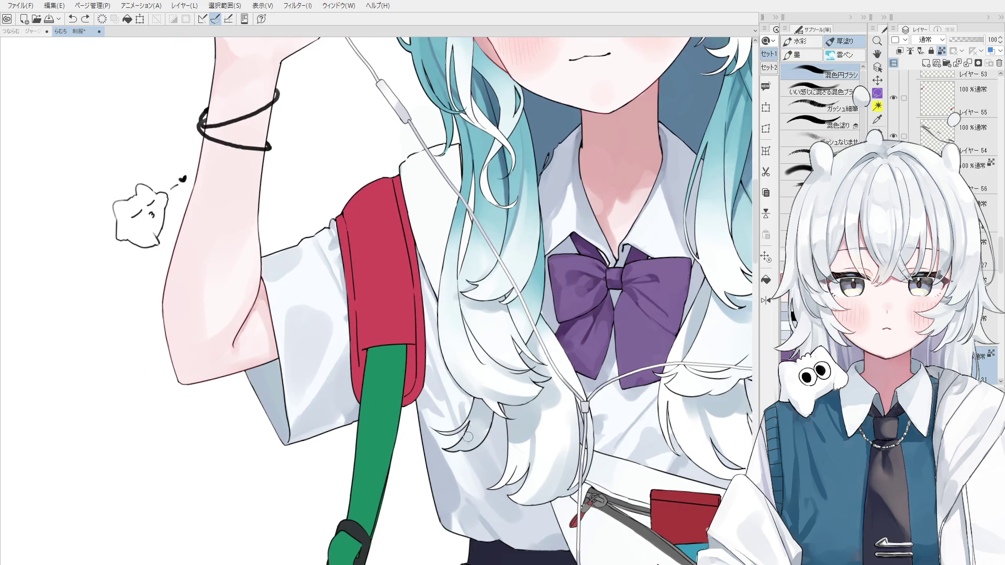
left_click_drag(472, 423, 461, 403)
Step: Blend a short stroke into the hair strands, then undo it
scroll(425, 412, "down", 3)
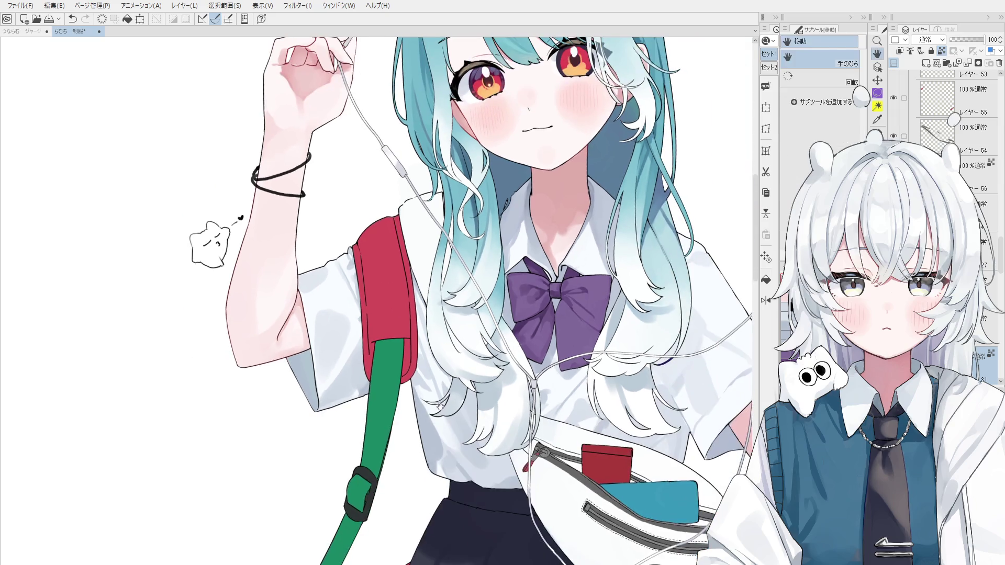
key("o")
scroll(427, 411, "up", 3)
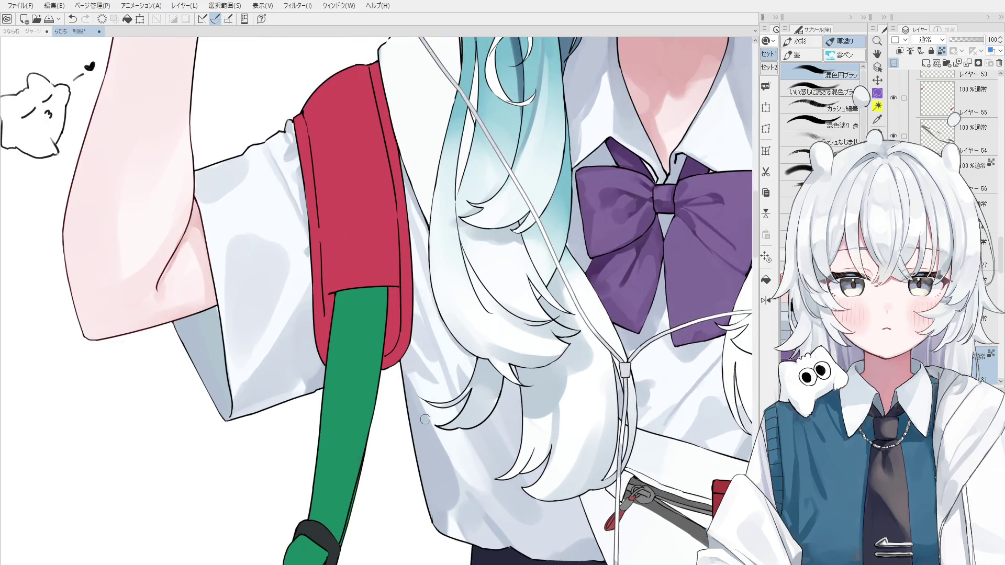
scroll(427, 410, "down", 1)
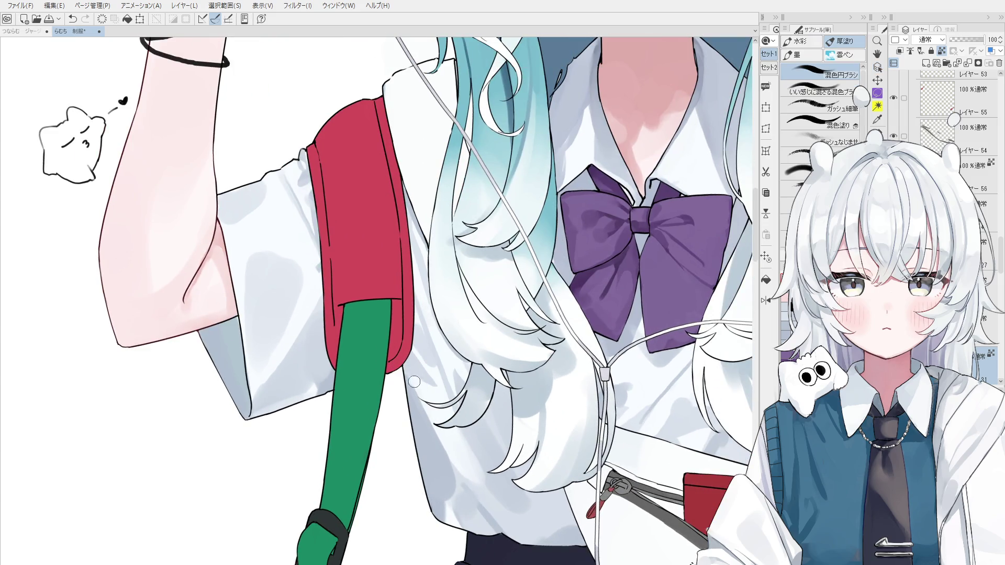
left_click_drag(414, 377, 418, 372)
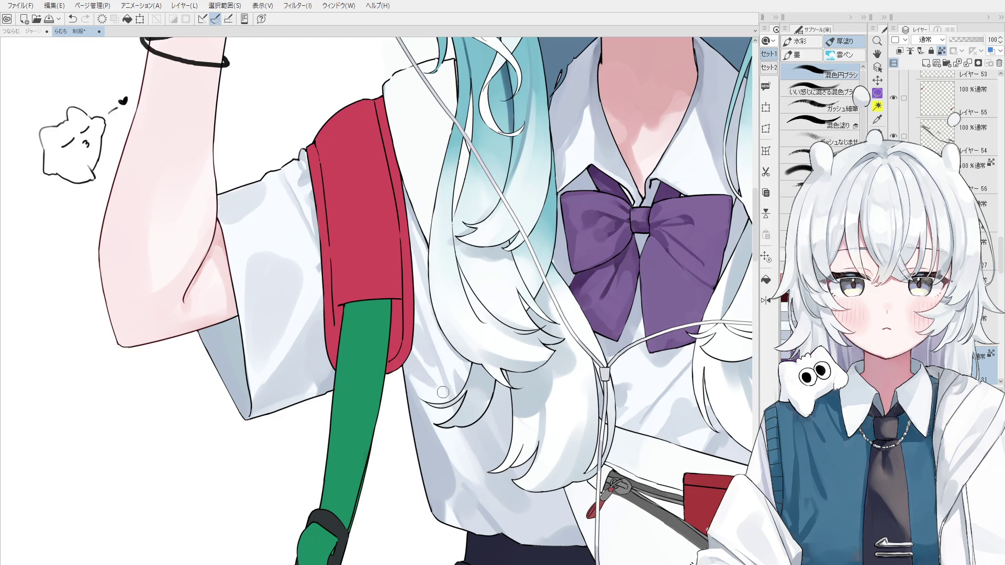
scroll(452, 411, "down", 1)
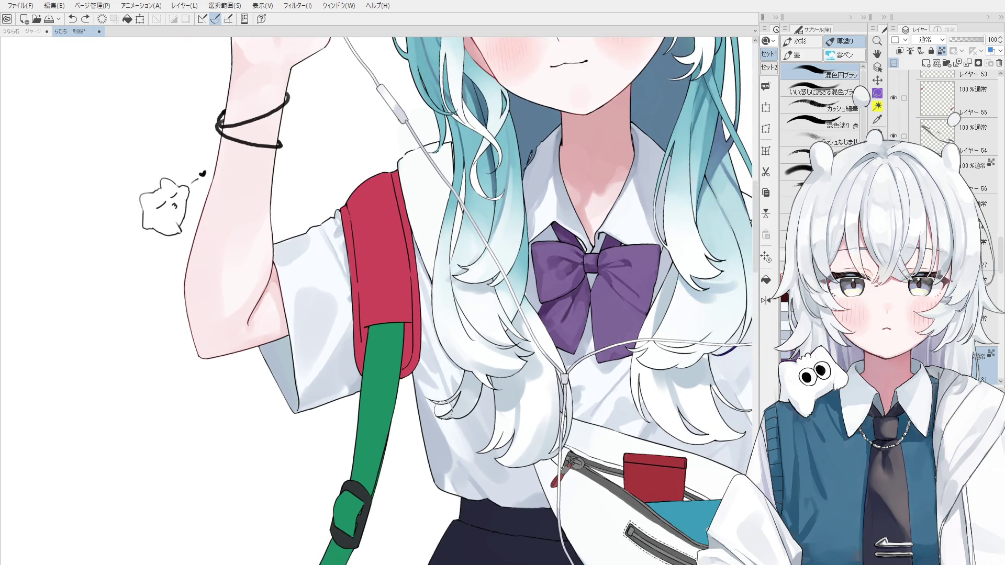
key("ctrl+z")
Step: Sample the shirt colour and dab it onto the shirt below the hair
left_click_drag(445, 411, 451, 425)
left_click(456, 479, "alt")
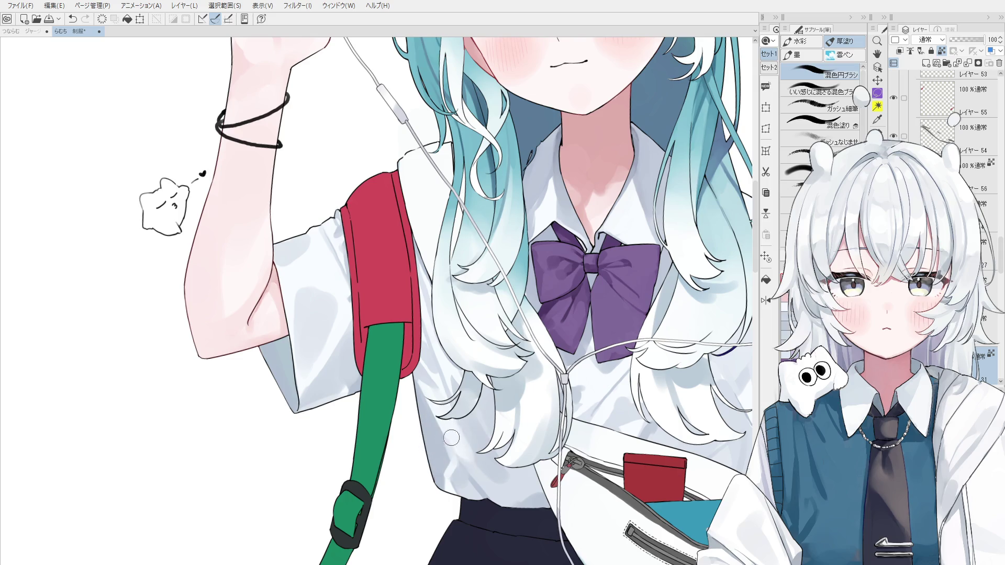
key("ctrl+z")
left_click(444, 451)
scroll(440, 455, "down", 1)
scroll(440, 455, "down", 1)
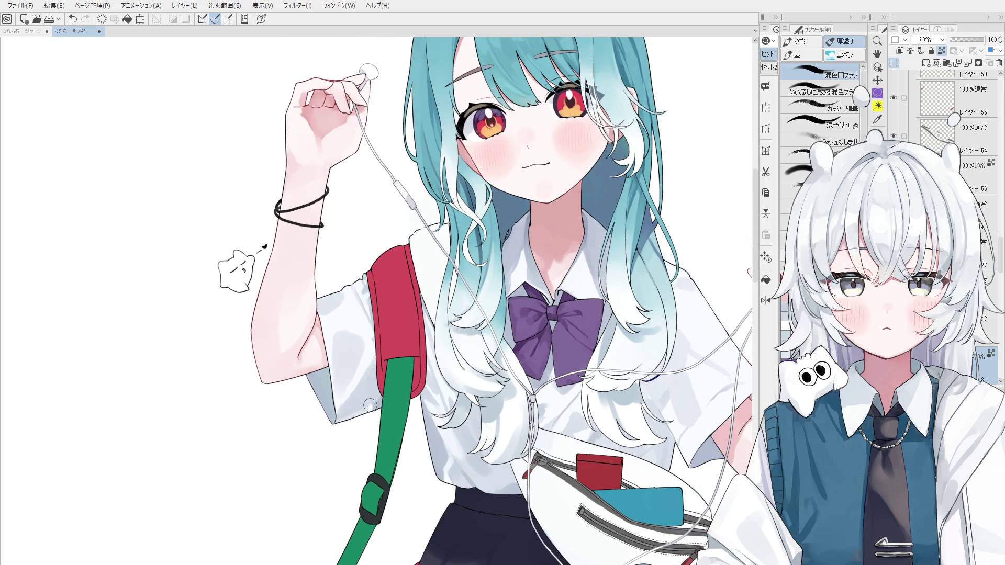
Step: Repaint the grey sleeve shadow beside the red strap, retrying it lower on the sleeve
key("ctrl+z")
left_click_drag(354, 409, 369, 393)
key("ctrl+z")
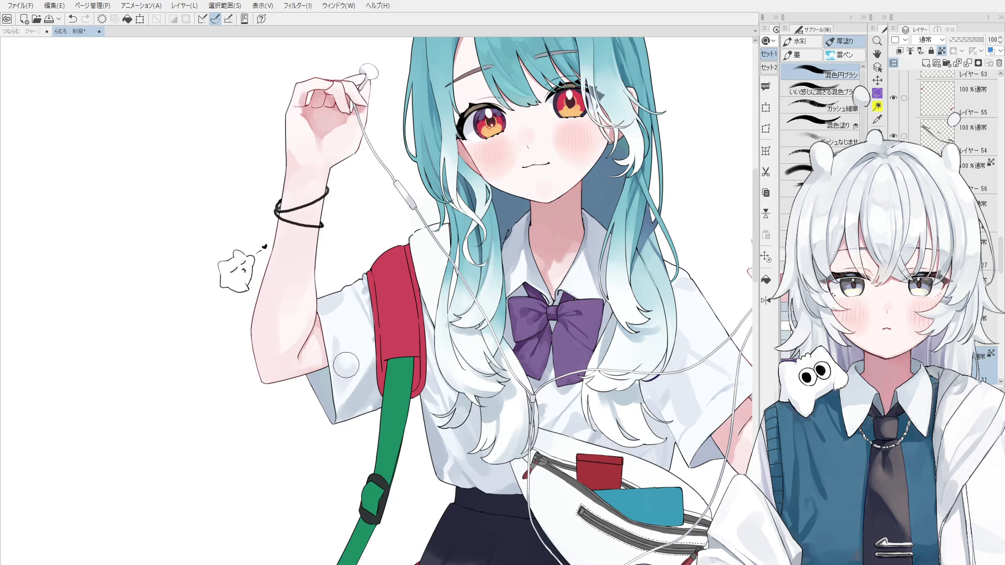
key("ctrl+z")
left_click_drag(358, 343, 359, 360)
key("ctrl+z")
scroll(359, 360, "down", 2)
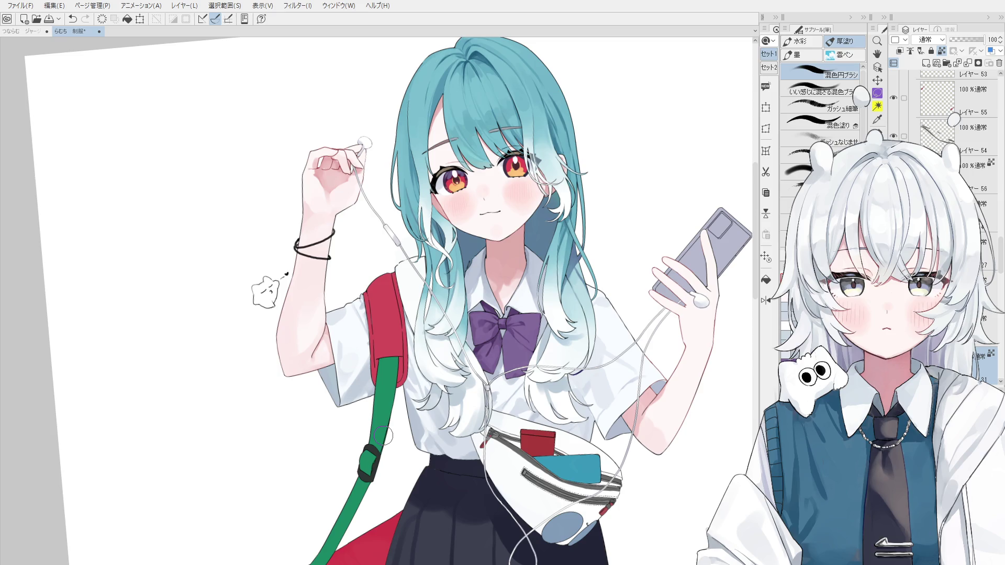
Step: Zoom in on the torso, shrink the brush, and compare the sleeve stroke with undo/redo
key("ctrl+plus")
key("ctrl+plus")
key("ctrl+plus")
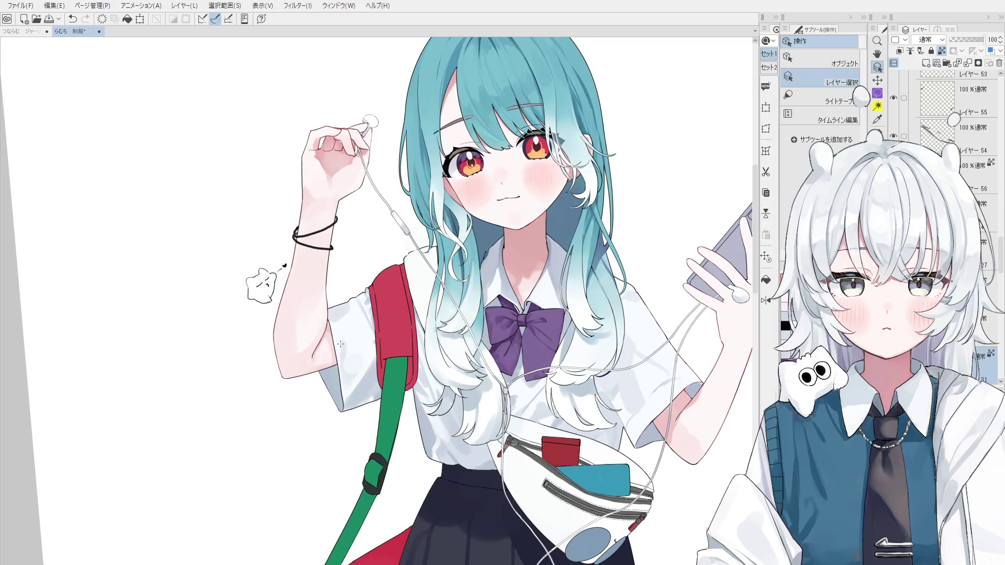
key("ctrl+minus")
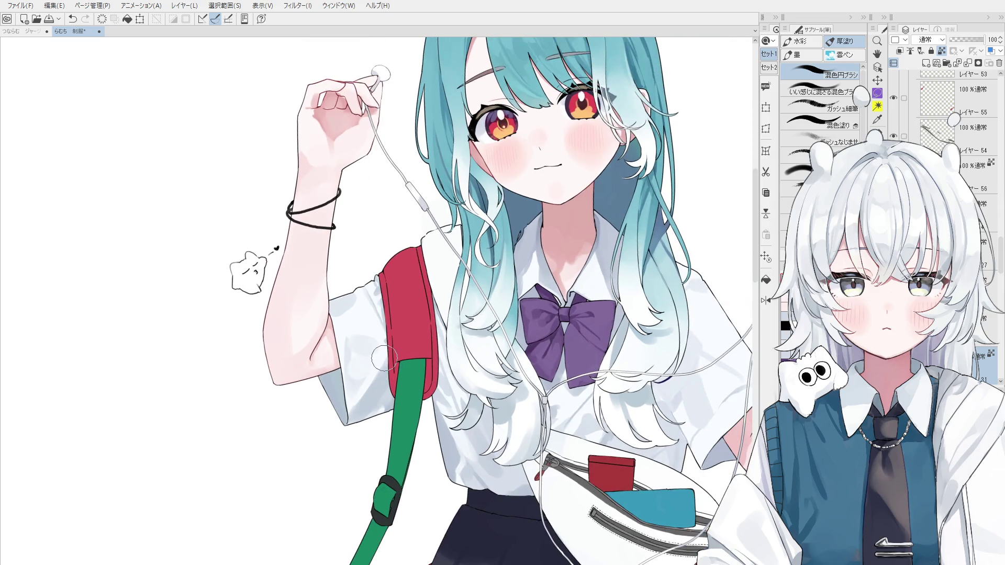
key("ctrl+plus")
scroll(371, 346, "down", 1)
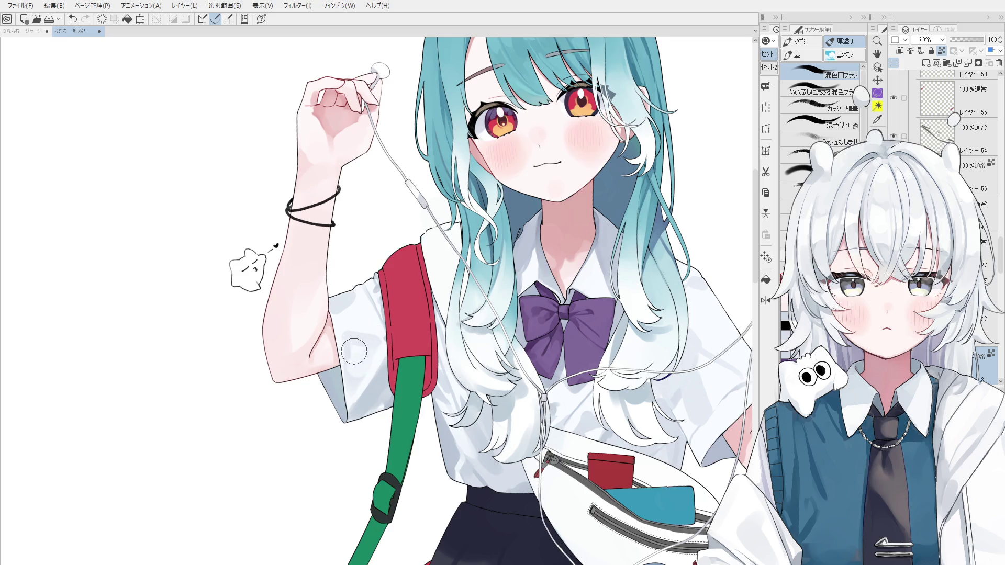
mouse_move(346, 325)
left_mouse_down()
mouse_move(382, 324)
mouse_move(351, 325)
mouse_move(398, 305)
mouse_move(366, 305)
mouse_move(398, 296)
mouse_move(369, 299)
left_mouse_up()
key("ctrl+z")
key("ctrl+y")
key("ctrl+z")
key("ctrl+y")
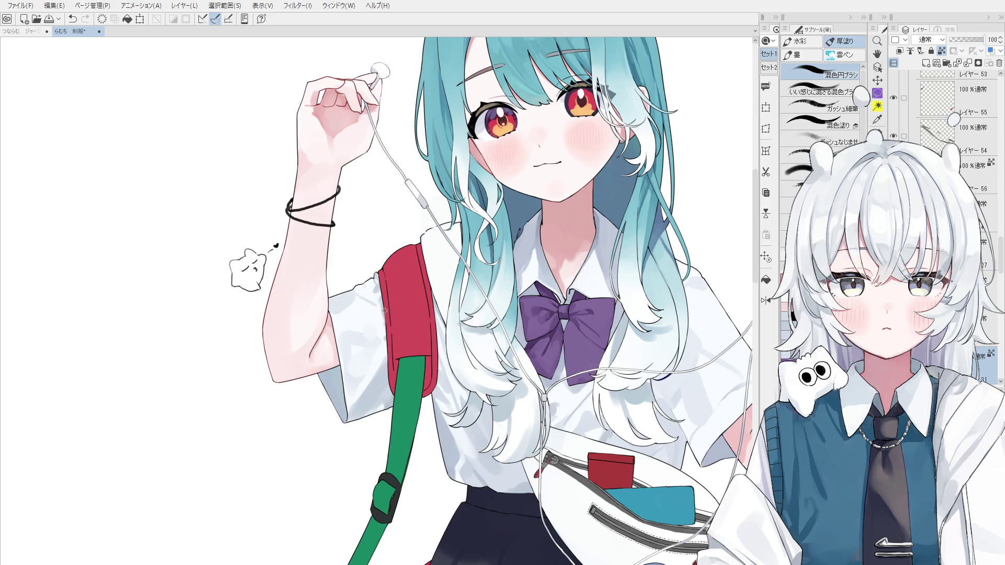
Step: Flip the canvas horizontally to check the drawing, then return to the blend brush
key("ctrl+f")
key("h")
scroll(369, 314, "down", 2)
scroll(369, 327, "up", 1)
key("b")
scroll(369, 327, "up", 2)
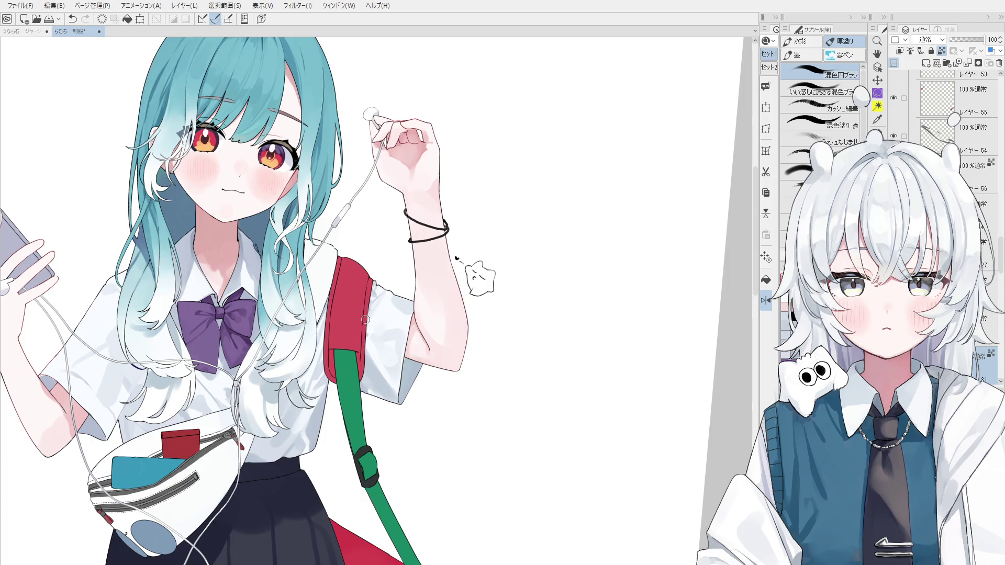
Step: Return to the 混色円ブラシ brush and save the 制服 file with Ctrl+S
scroll(365, 320, "down", 2)
scroll(455, 259, "up", 2)
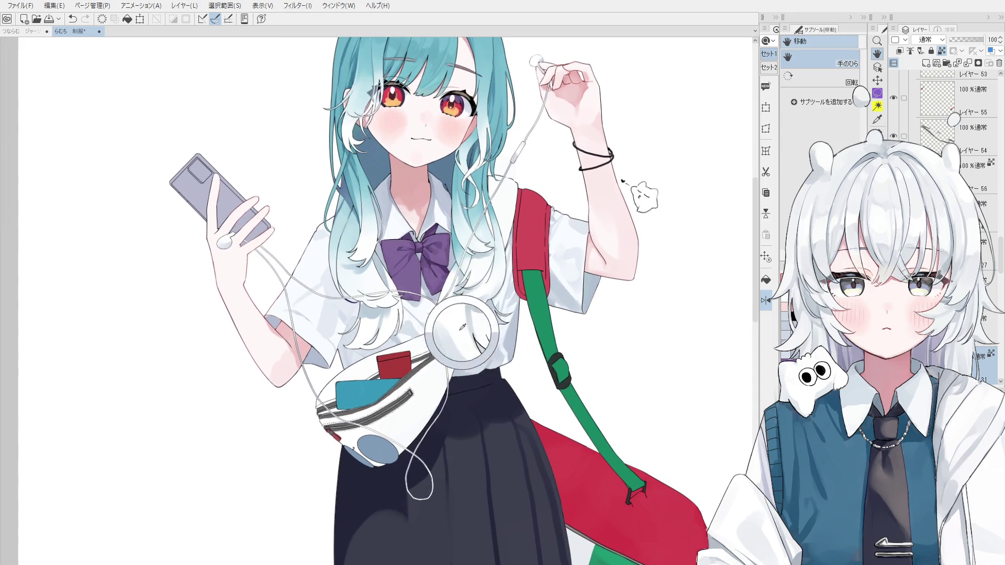
key("b")
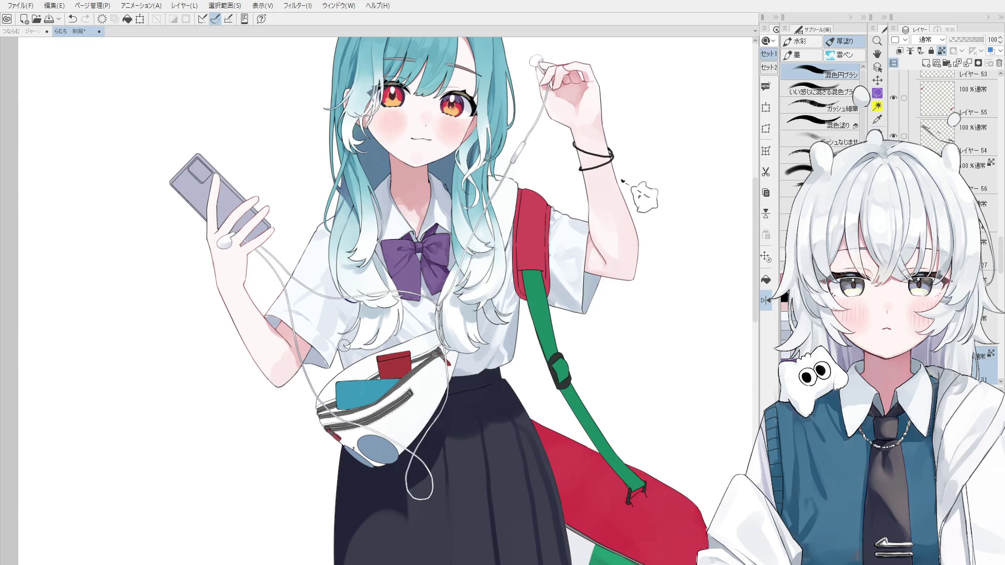
key("ctrl+s")
scroll(283, 293, "up", 1)
key("ctrl+shift")
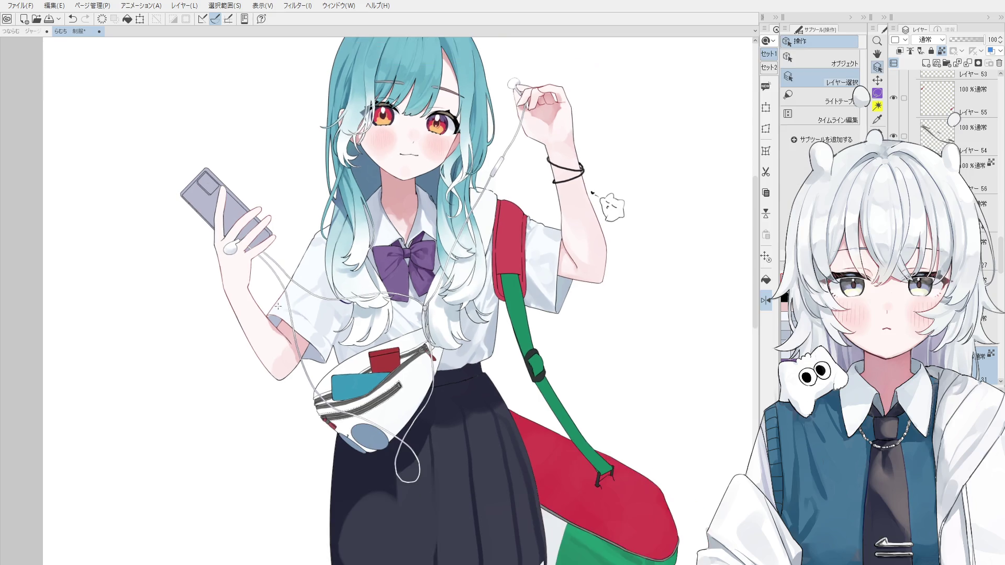
Step: Zoom into the phone arm's sleeve and redraw the outline along its edge
scroll(312, 331, "up", 2)
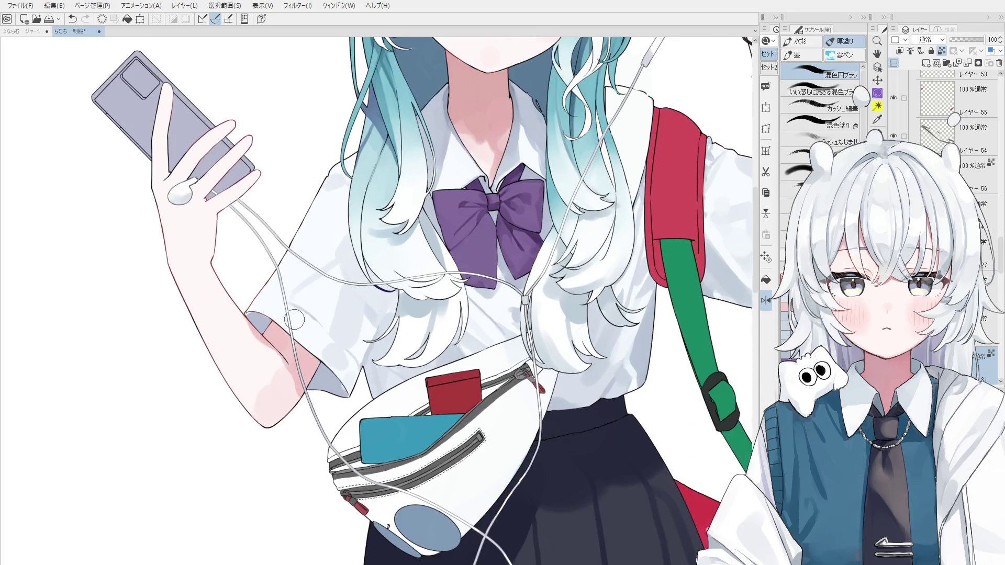
scroll(268, 320, "up", 1)
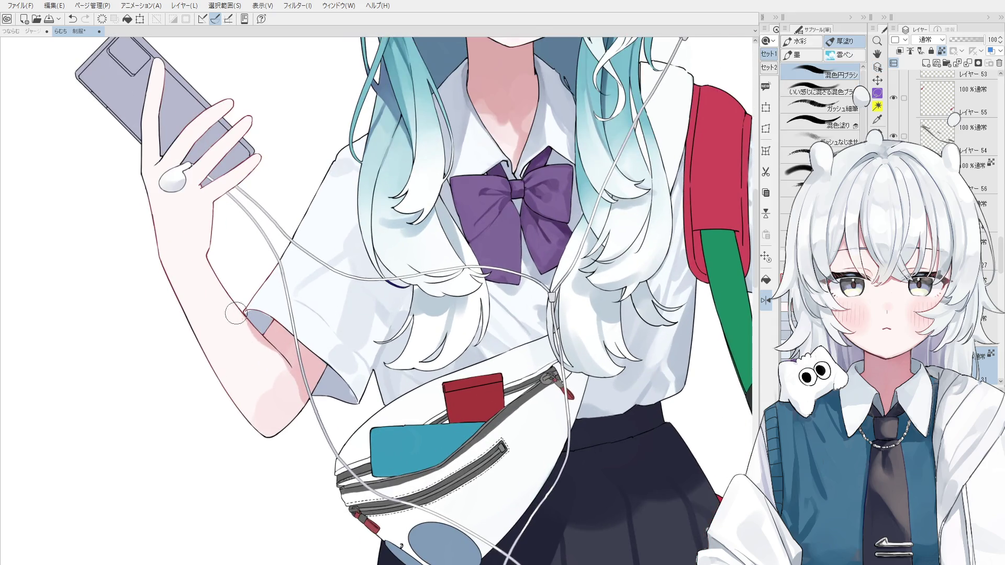
key("space")
scroll(261, 334, "up", 1)
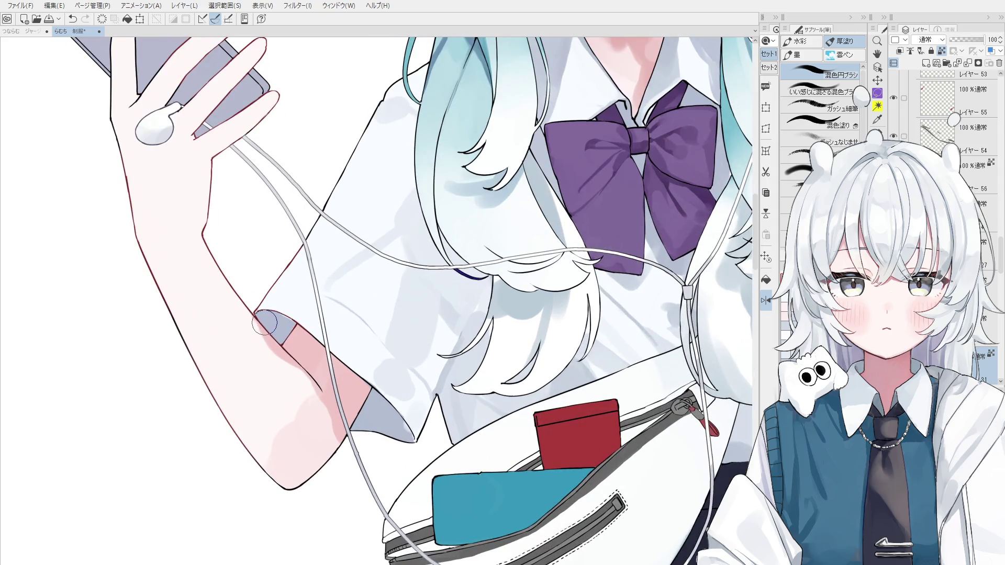
scroll(273, 328, "down", 2)
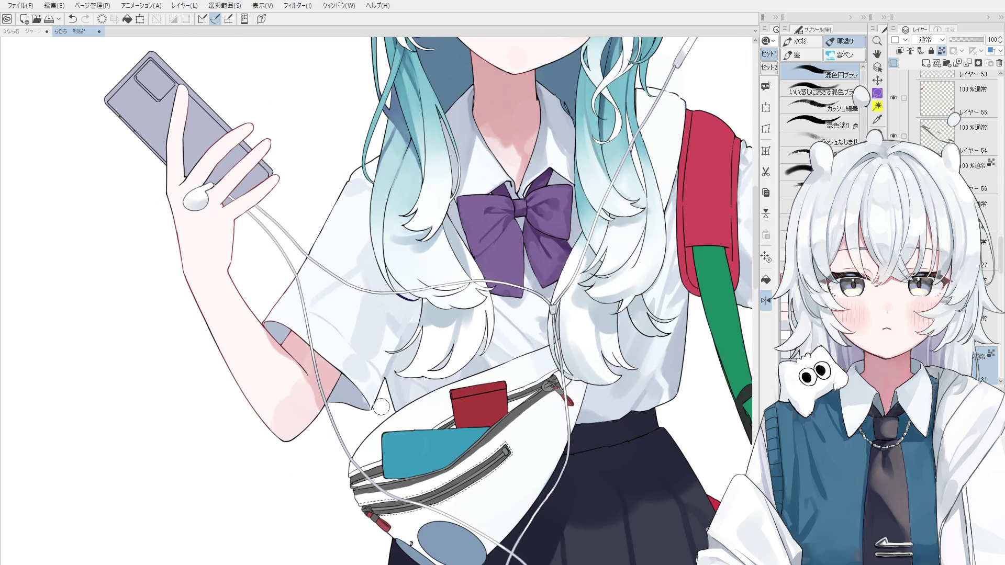
scroll(362, 396, "up", 3)
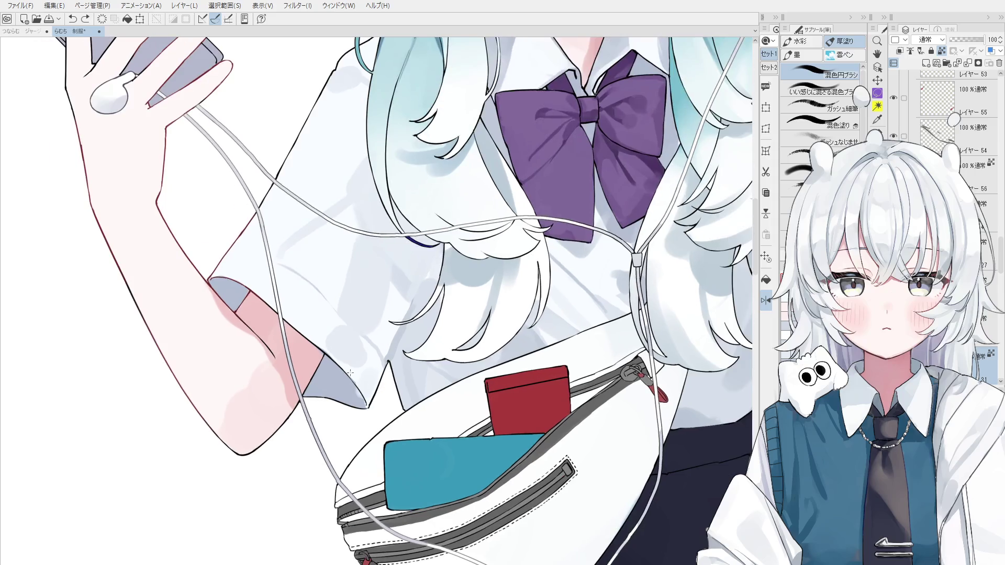
left_click(365, 406)
scroll(367, 405, "down", 2)
scroll(359, 407, "up", 4)
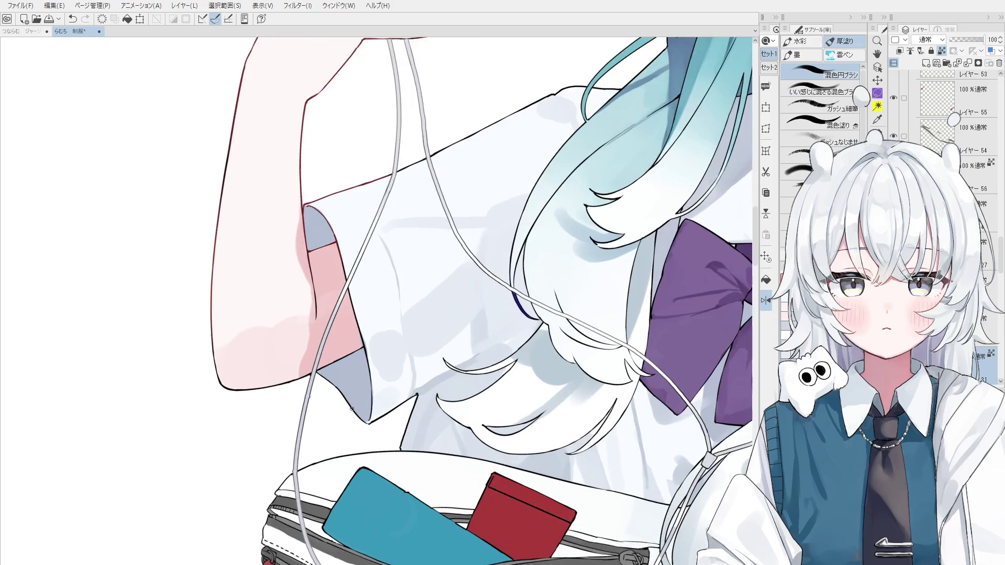
key("ctrl+z")
left_click_drag(349, 403, 361, 415)
scroll(325, 377, "down", 1)
Step: Shift the view toward the phone hand and compare the faint sleeve stroke using undo/redo
key("ctrl+z")
scroll(317, 262, "down", 1)
key("o")
mouse_move(316, 276)
left_mouse_down()
mouse_move(288, 256)
mouse_move(285, 198)
left_mouse_up()
key("b")
key("ctrl+z")
key("ctrl+y")
key("ctrl+z")
key("ctrl+y")
key("ctrl+z")
key("ctrl+y")
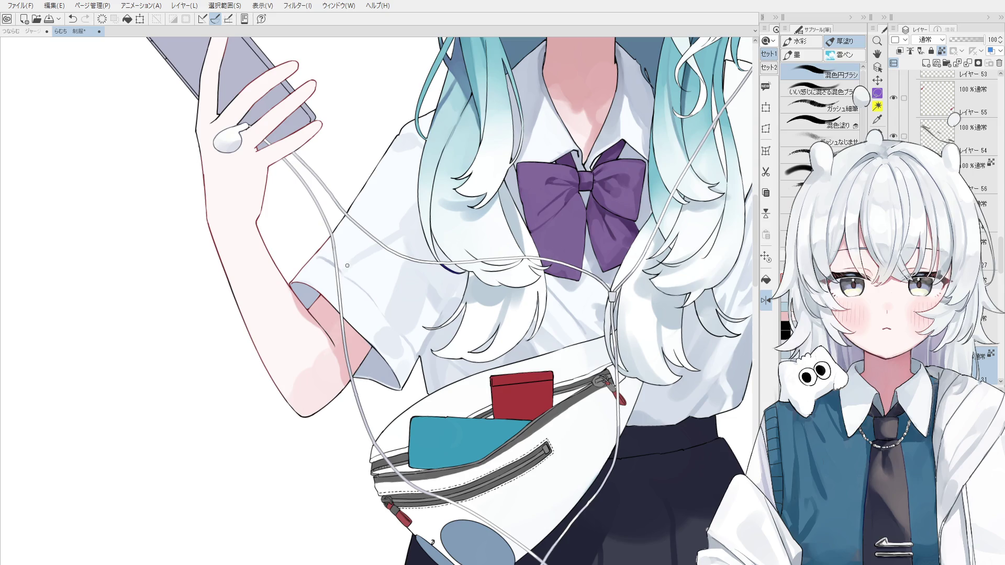
Step: Flip the canvas to review the sleeve outline, then return to the blend brush
scroll(337, 258, "down", 2)
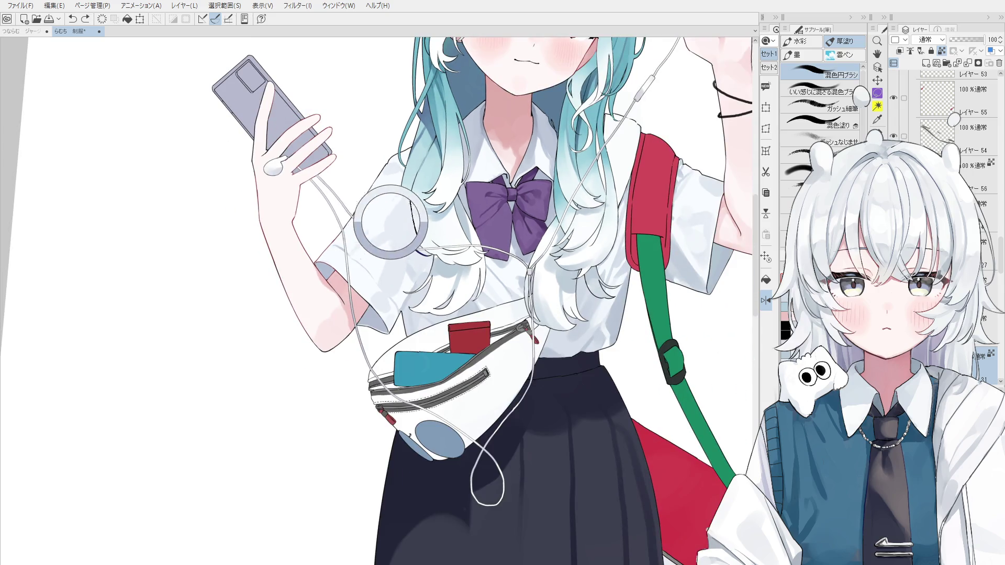
scroll(356, 231, "down", 5)
key("h")
key("ctrl+h")
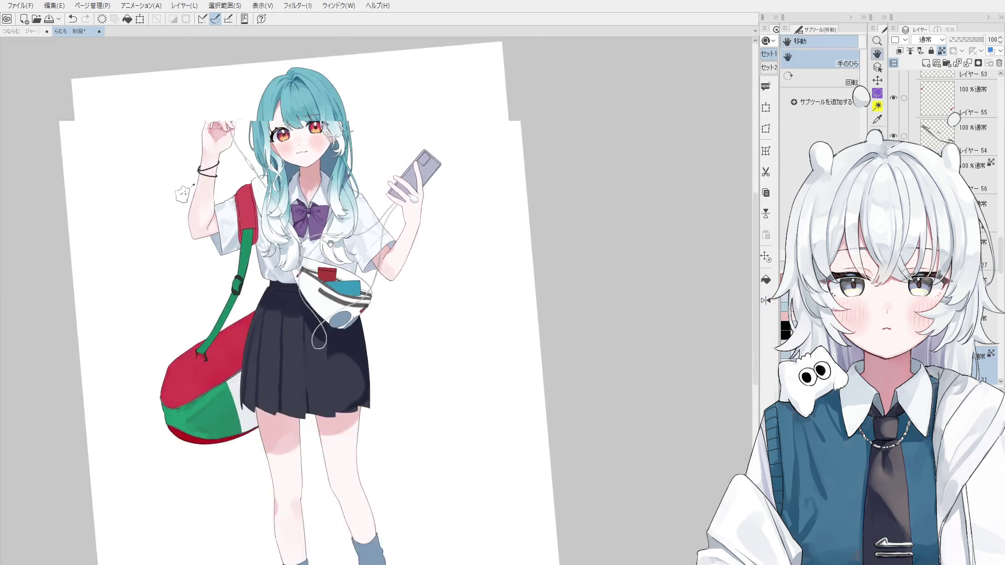
key("b")
scroll(444, 221, "up", 4)
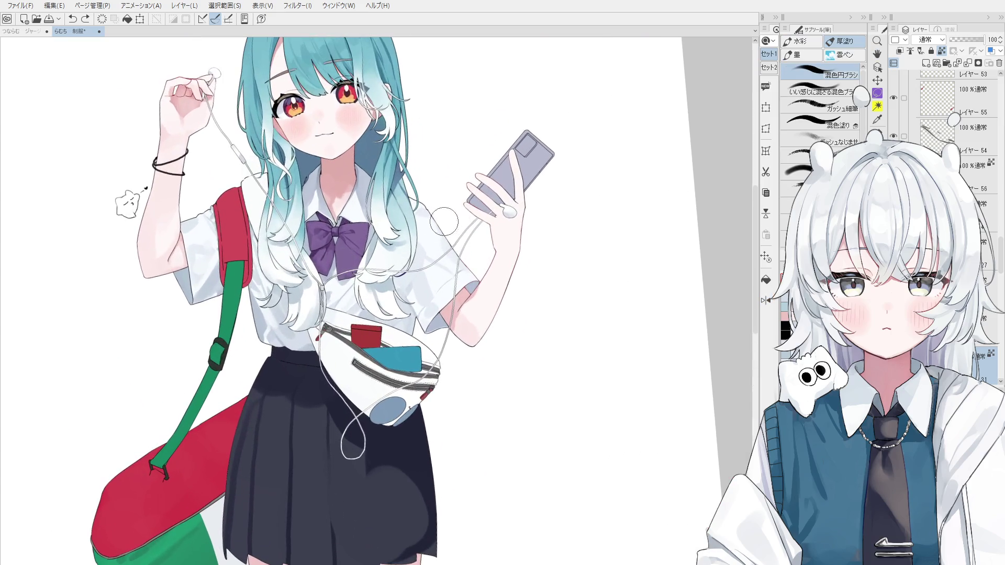
scroll(440, 226, "up", 1)
scroll(438, 335, "up", 2)
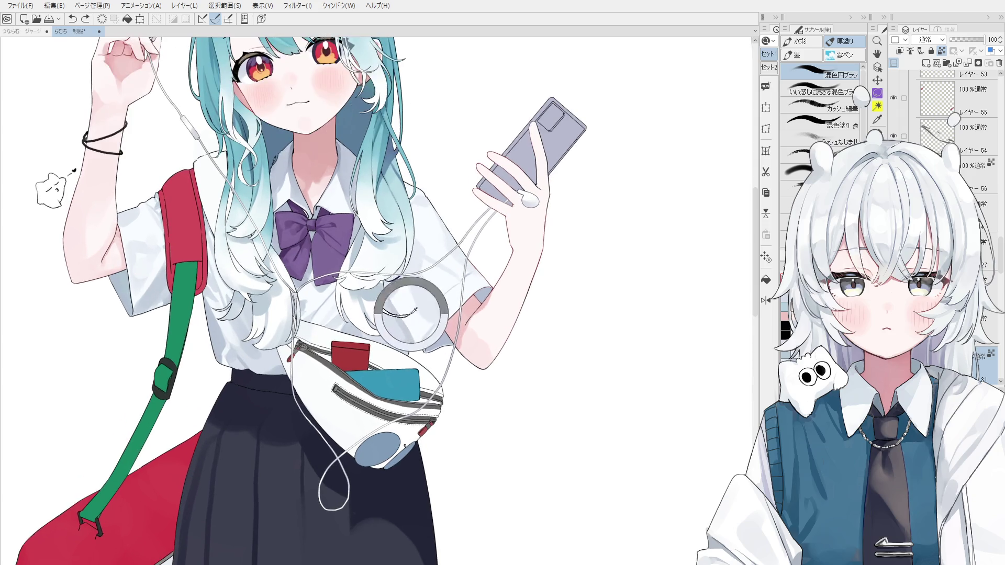